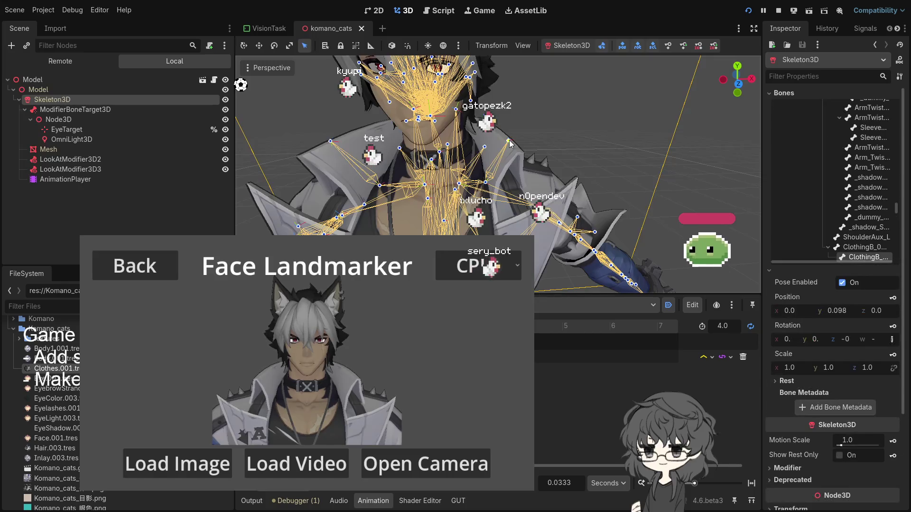
Rotate the Shoulder_L bone upward, then reset it to its rest pose
left_click(486, 184)
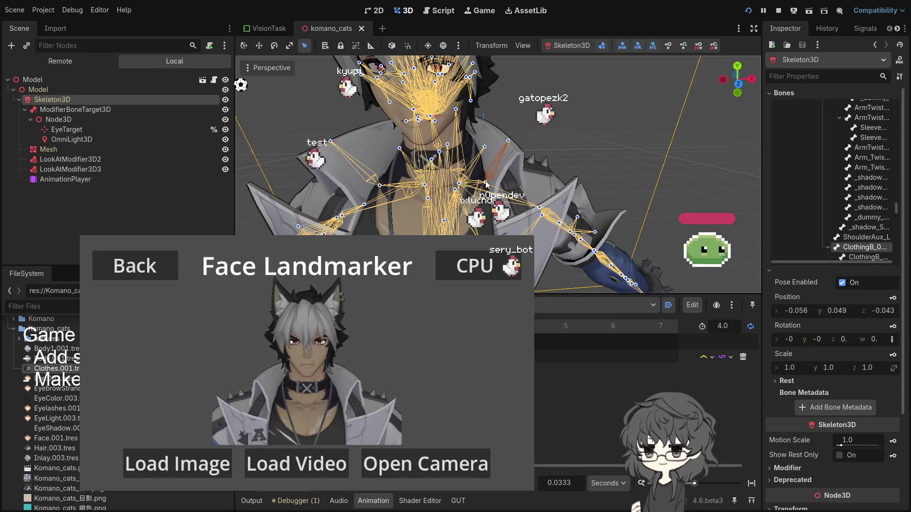
left_click(459, 184)
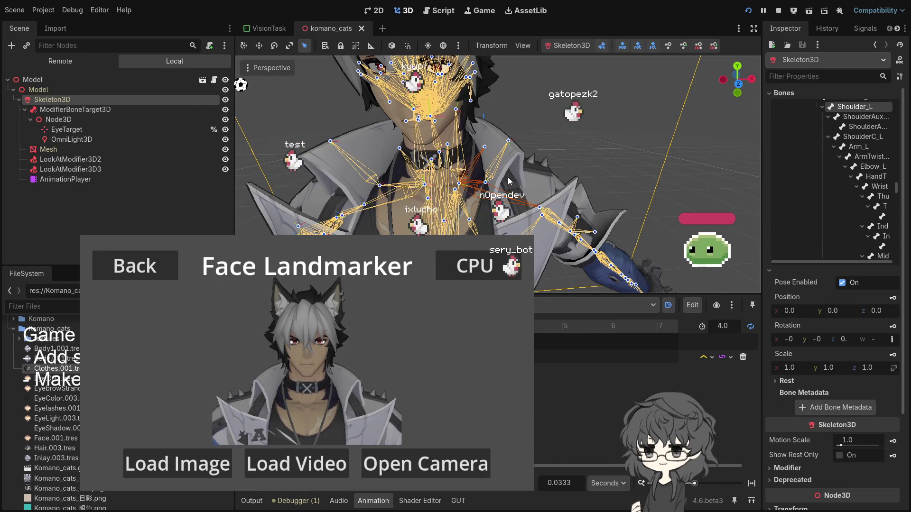
key("r")
key("q")
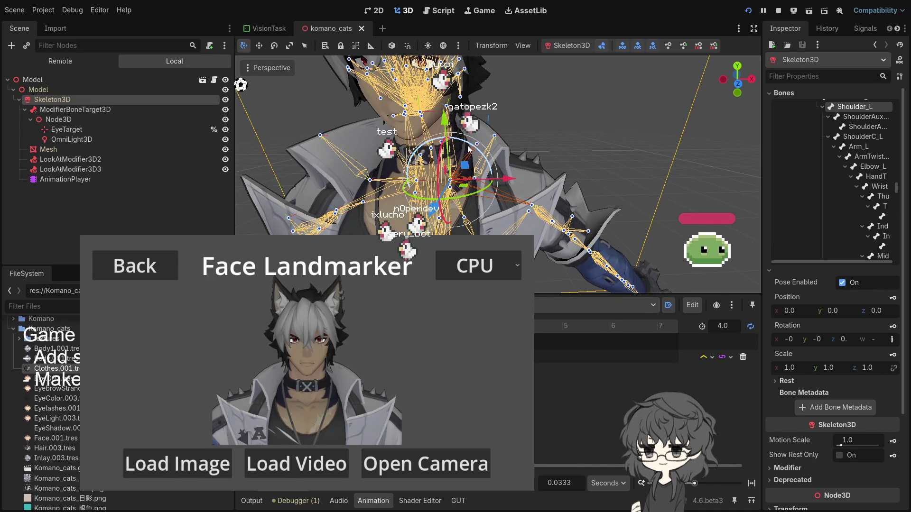
mouse_move(473, 147)
left_mouse_down()
mouse_move(465, 142)
mouse_move(472, 147)
left_mouse_up()
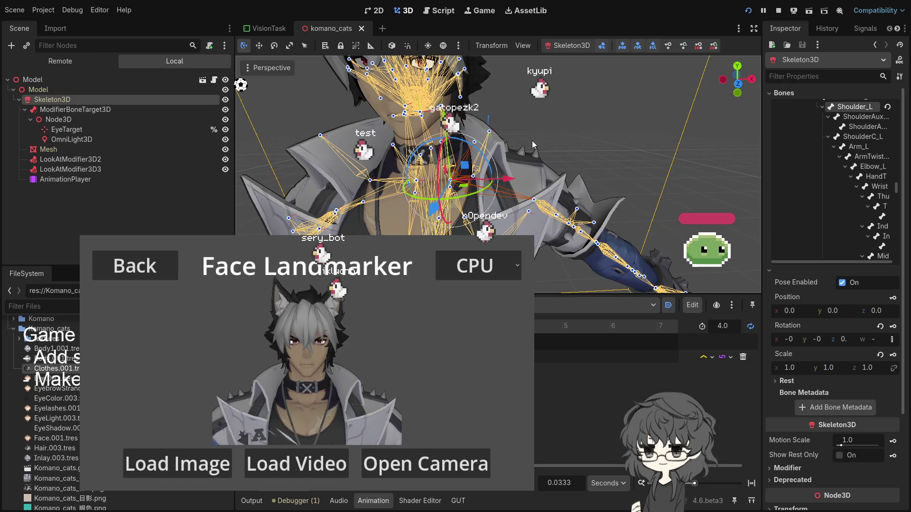
left_click(888, 107)
Rotate Shoulder_L to a new angle, then reset it to rest again
scroll(482, 169, "up", 3)
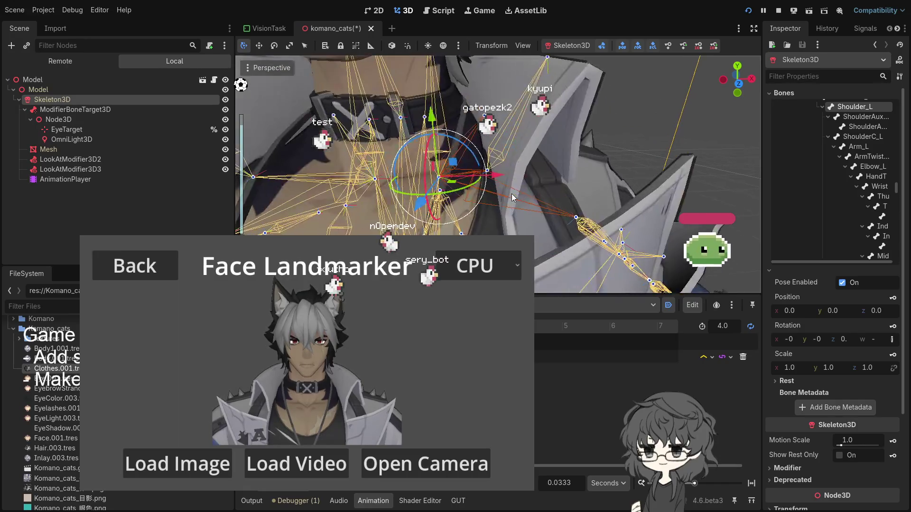
scroll(508, 188, "up", 5)
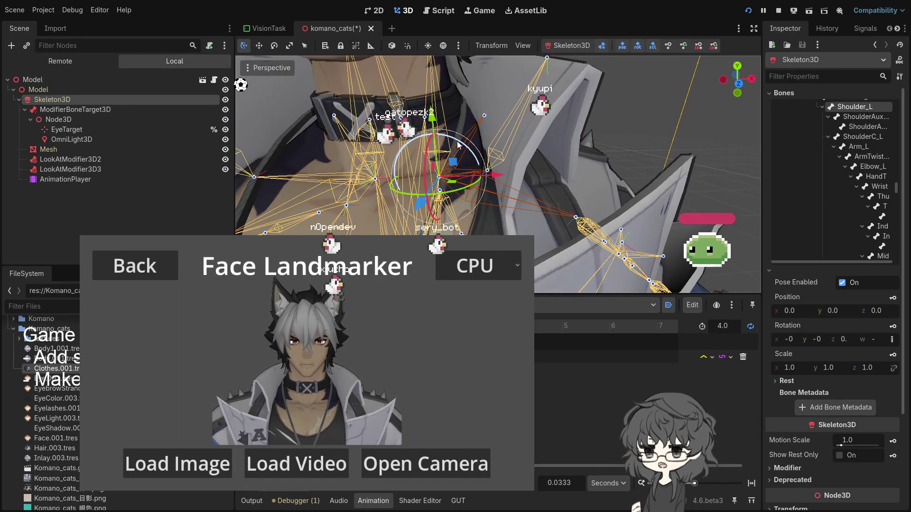
scroll(458, 145, "down", 3)
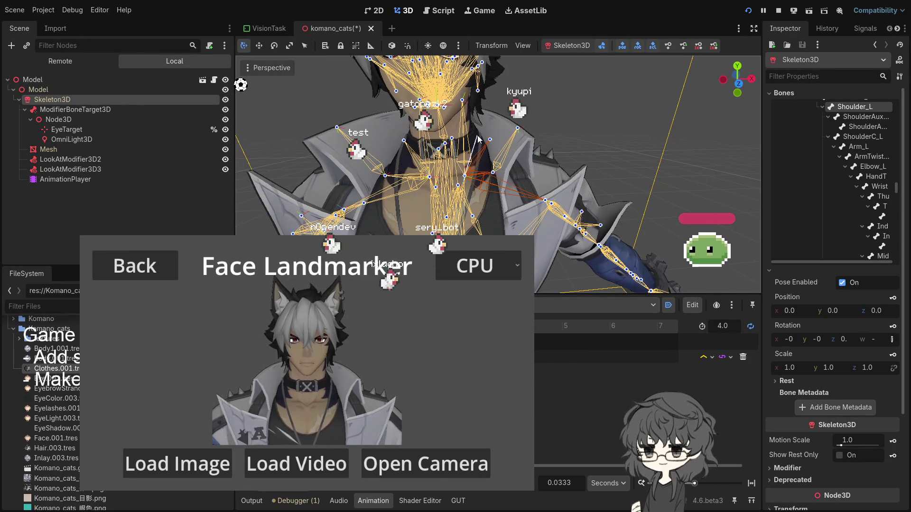
left_click(479, 138)
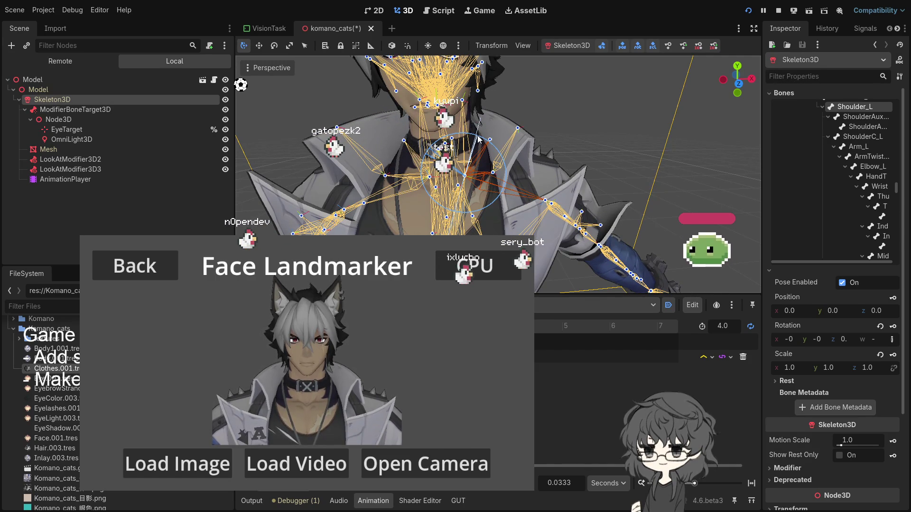
mouse_move(479, 139)
left_mouse_down()
mouse_move(585, 138)
mouse_move(569, 151)
left_mouse_up()
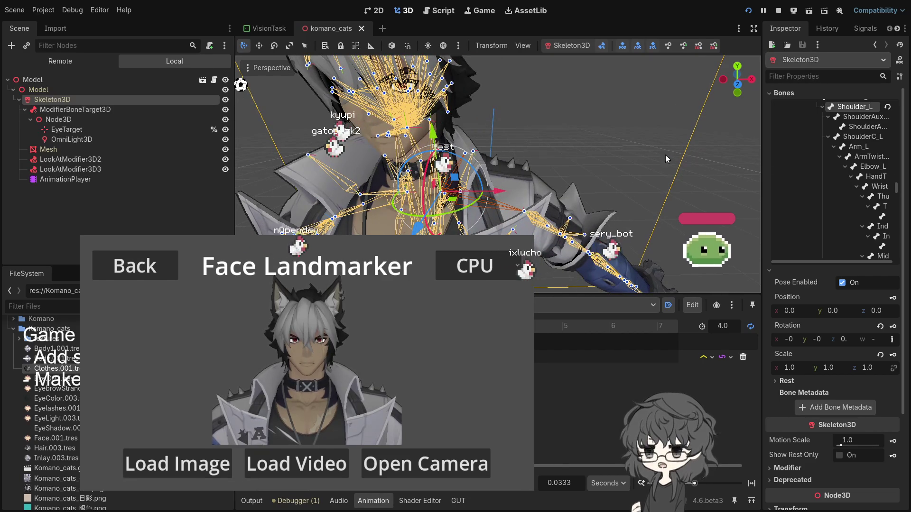
left_click(887, 108)
Try rotating the ClothingA_02_L bone, then undo the rotation
scroll(524, 200, "up", 2)
scroll(552, 175, "up", 4)
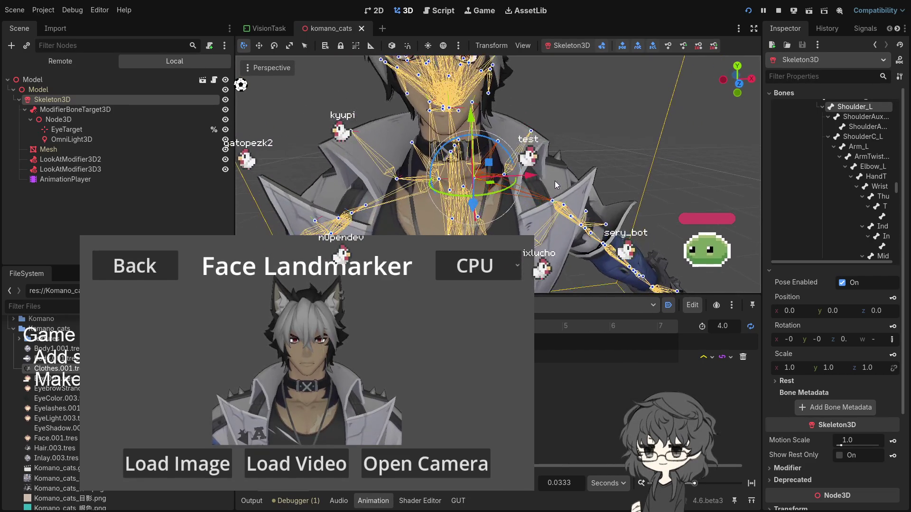
scroll(491, 187, "down", 2)
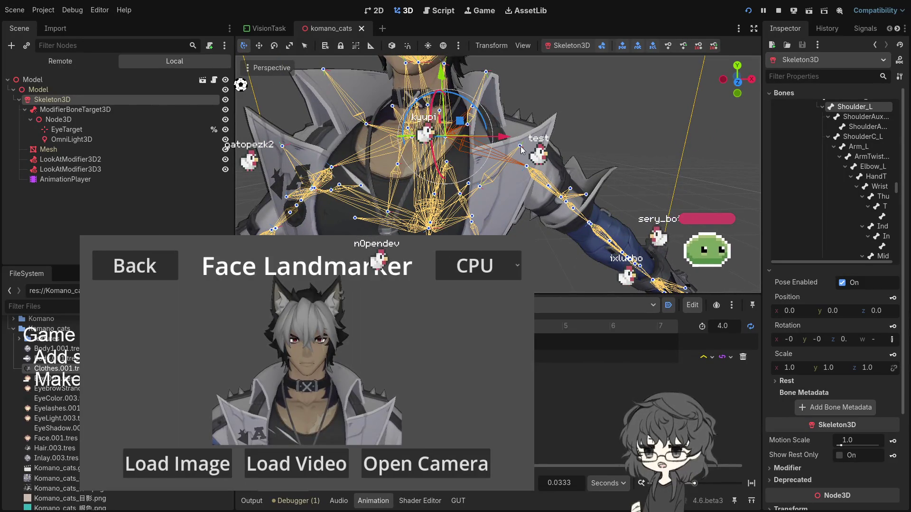
key("q")
left_click(520, 147)
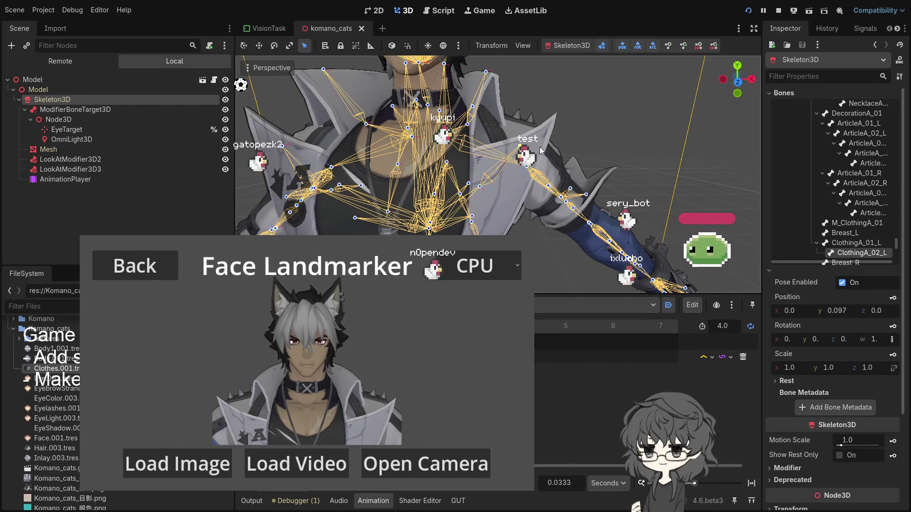
key("r")
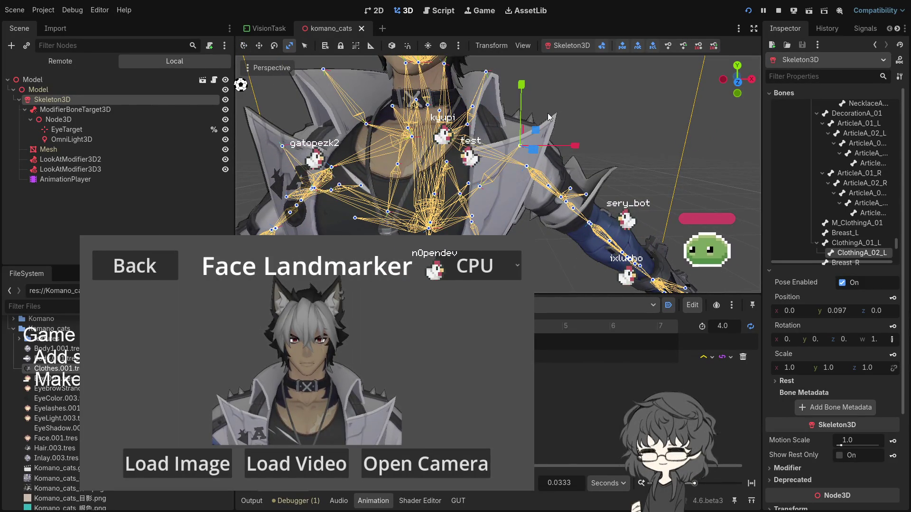
key("q")
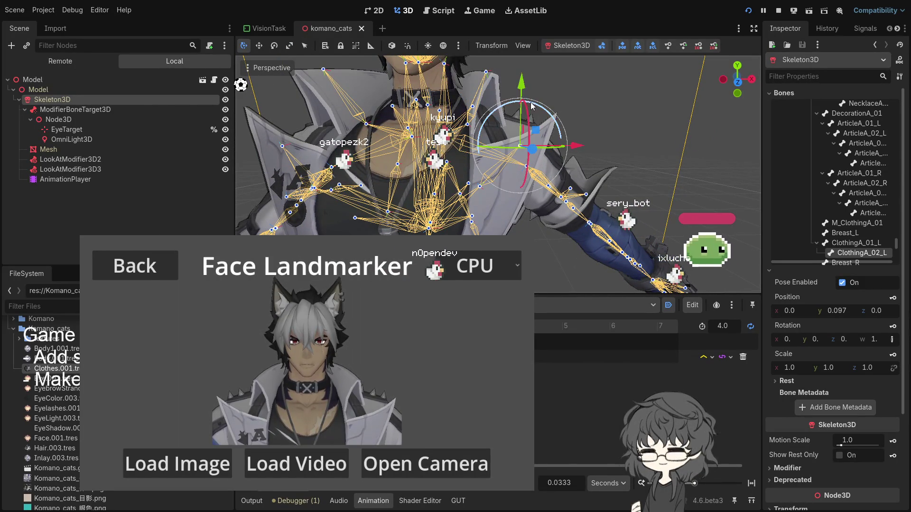
left_click_drag(536, 105, 560, 142)
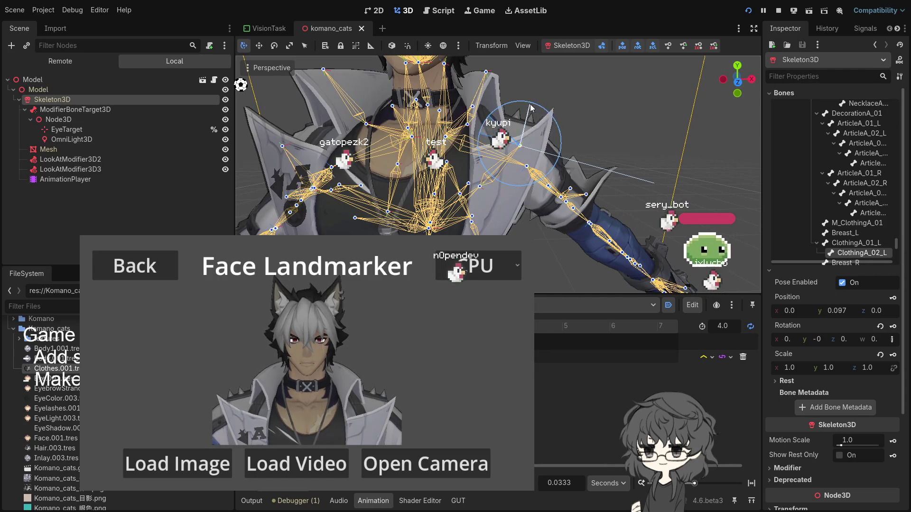
key("ctrl+z")
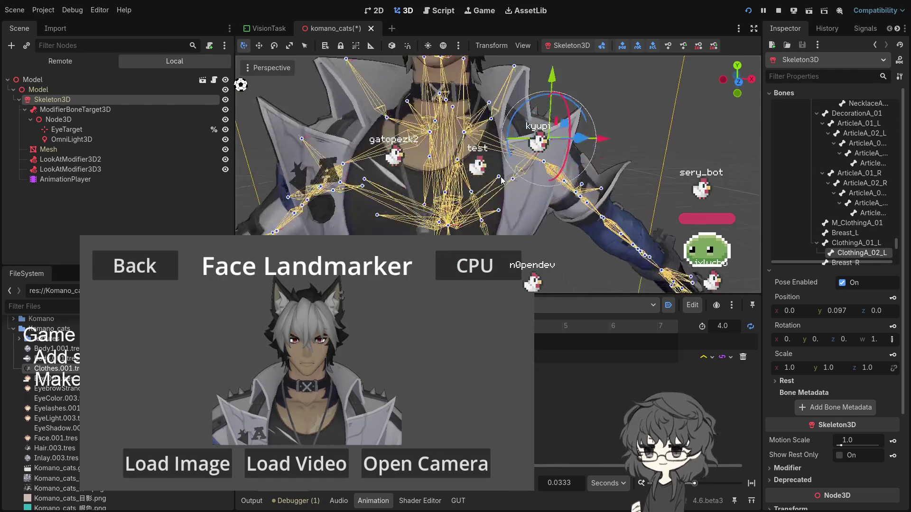
Rotate the ShoulderAuxC_L bone twice, then undo the rotation
left_click(516, 191)
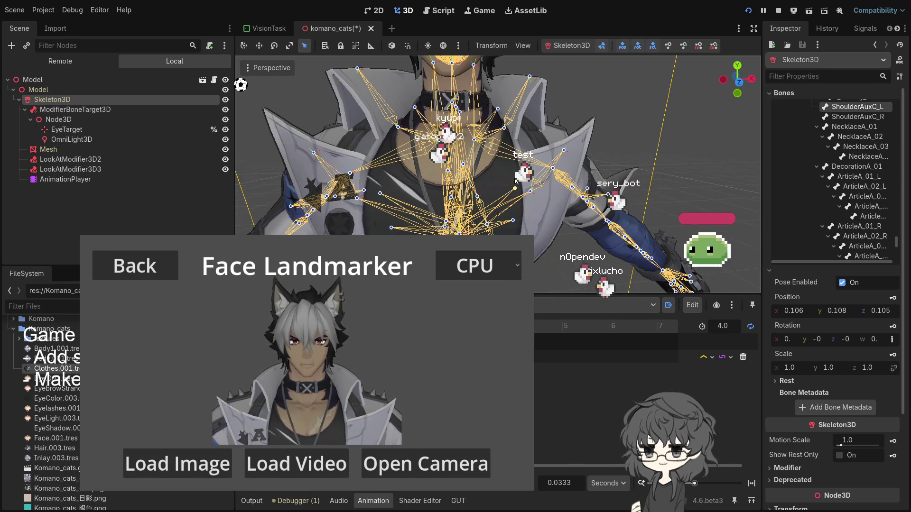
key("q")
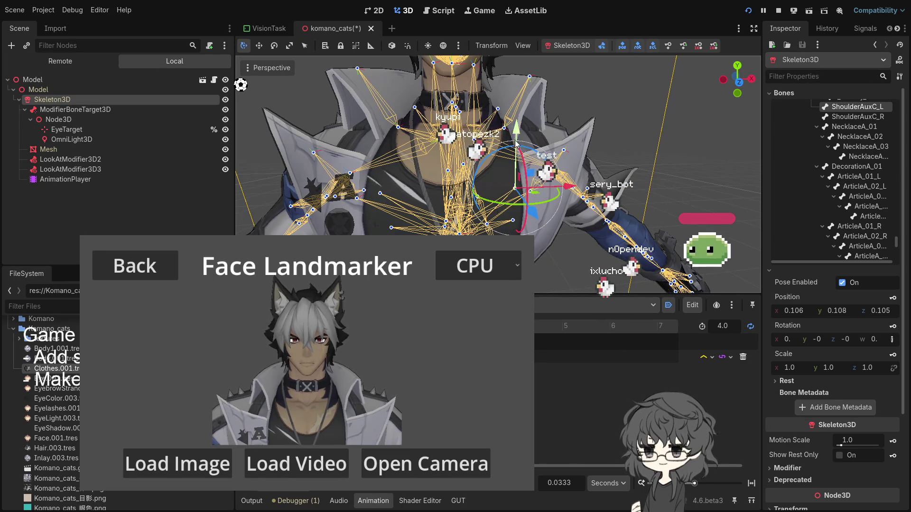
key("r")
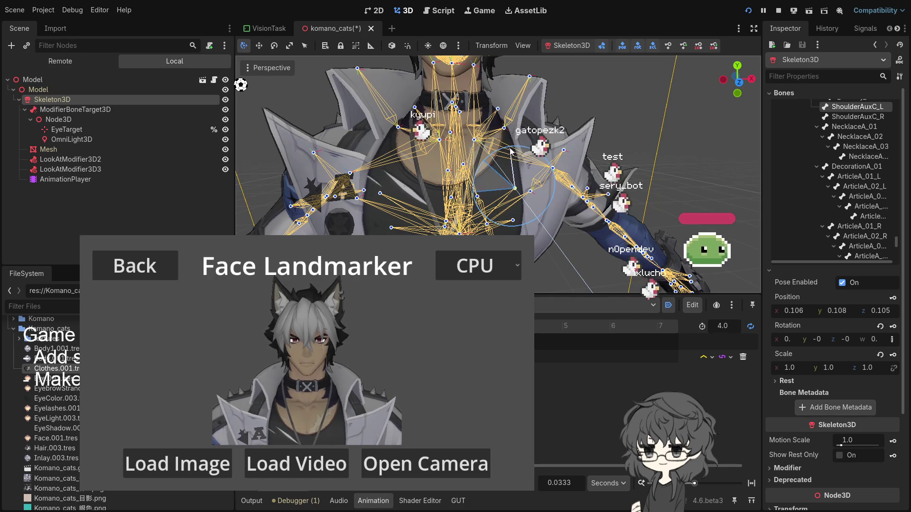
left_click(561, 184)
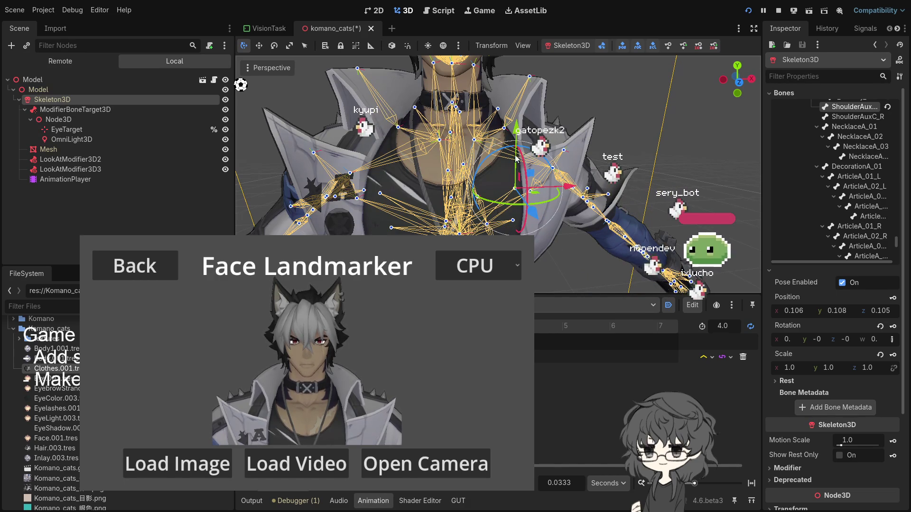
key("r")
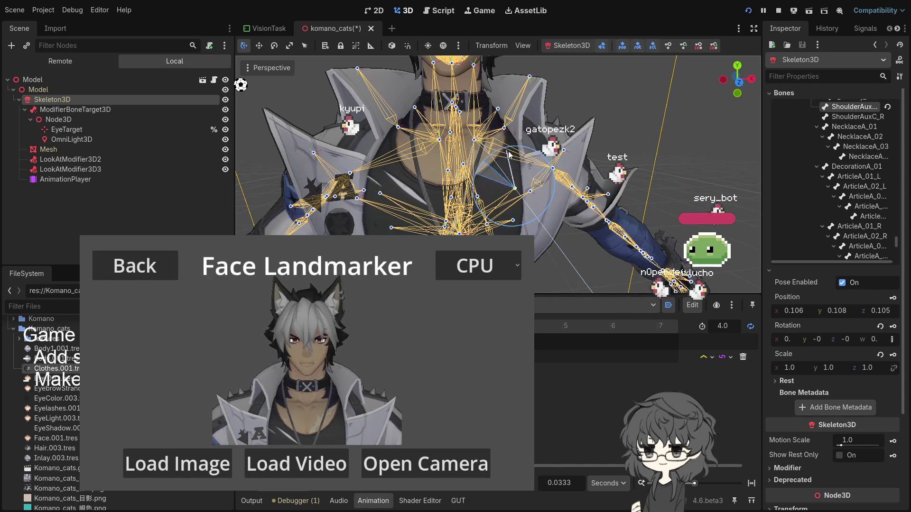
left_click(516, 157)
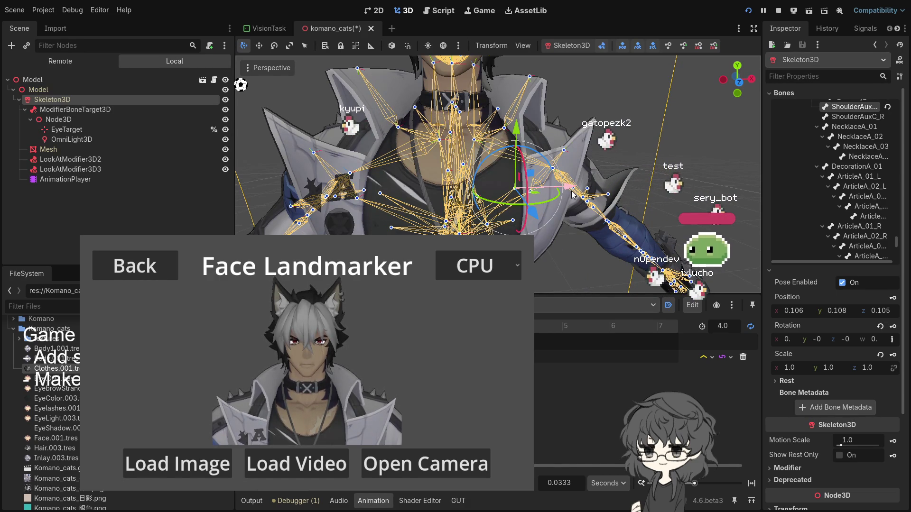
key("ctrl+z")
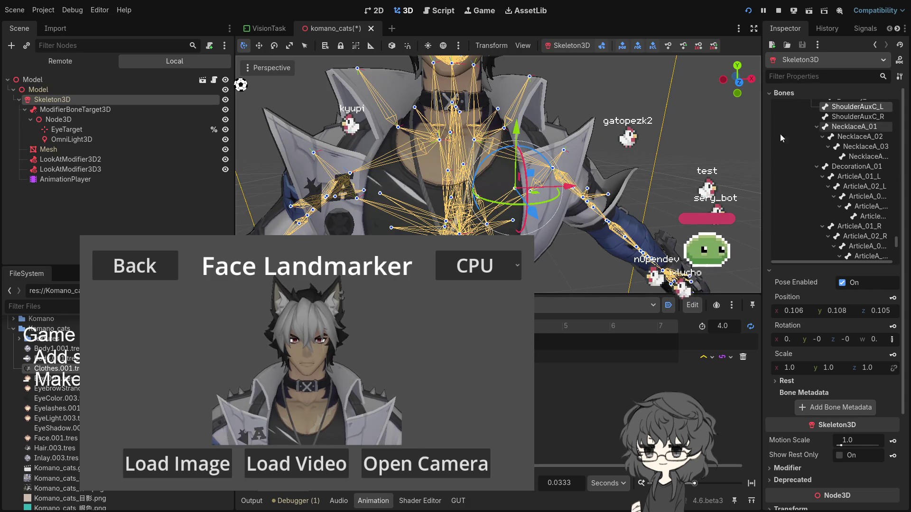
key("q")
Tilt the Breast_L bone, insert an animation track for it, and rotate it further
left_click(520, 219)
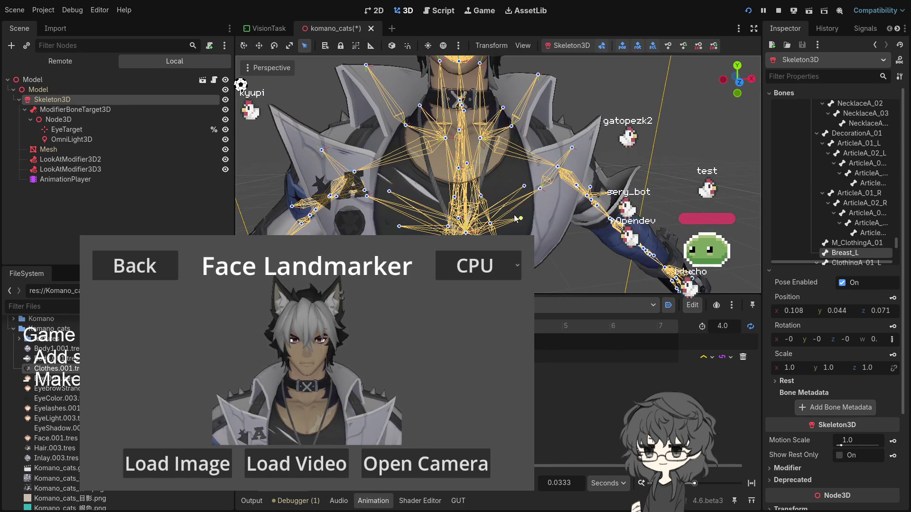
key("r")
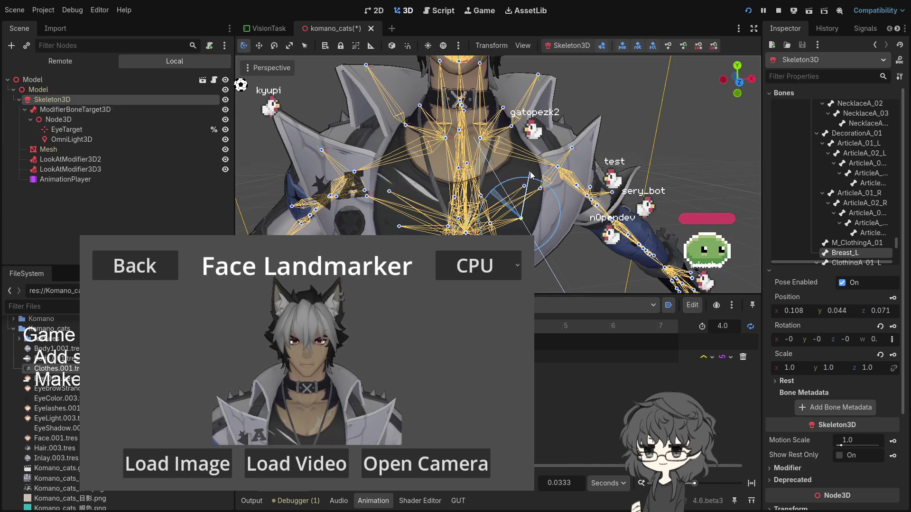
left_click_drag(525, 176, 525, 178)
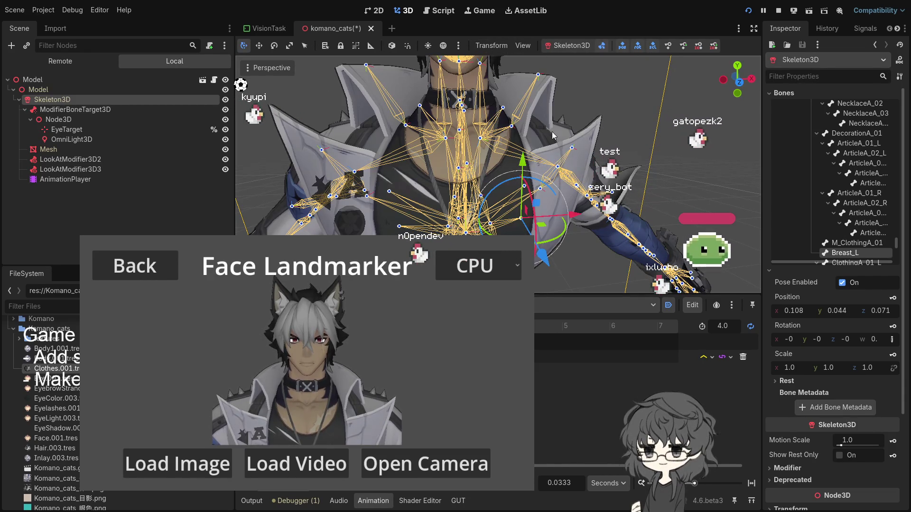
left_click(893, 327)
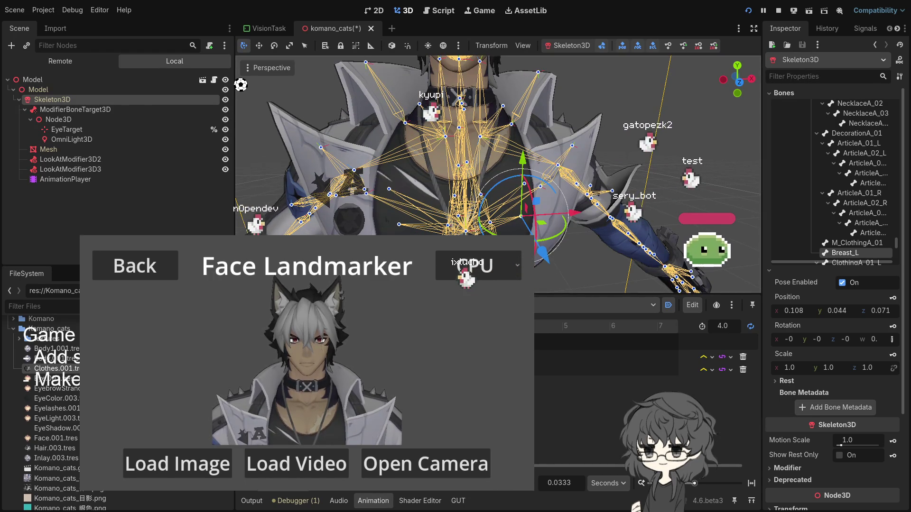
left_click(530, 180)
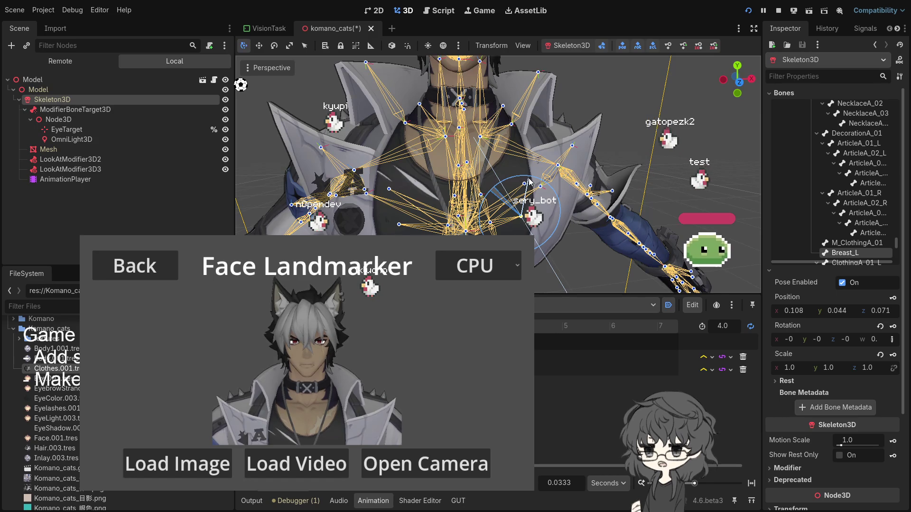
left_click_drag(529, 180, 569, 208)
Tilt Breast_L further, reset it to rest, then cancel a trial scale
mouse_move(611, 239)
left_mouse_down()
mouse_move(596, 221)
mouse_move(575, 217)
left_mouse_up()
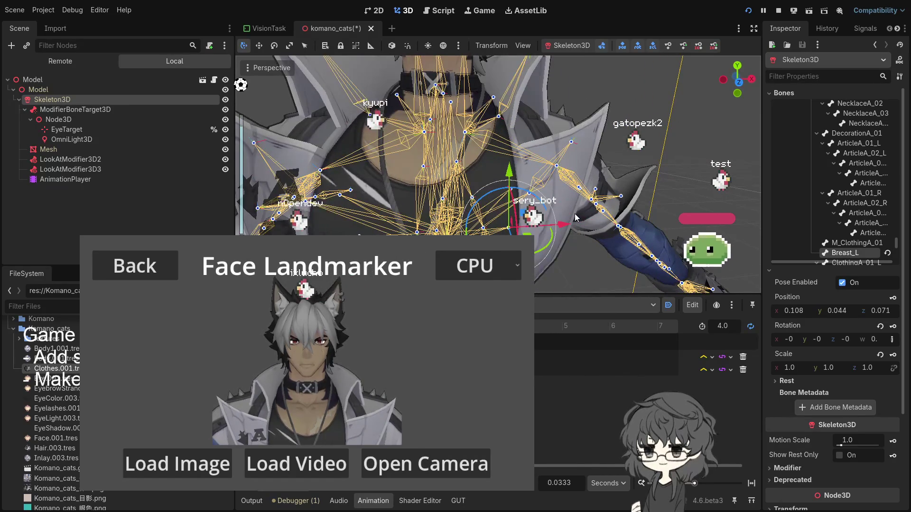
left_click(887, 253)
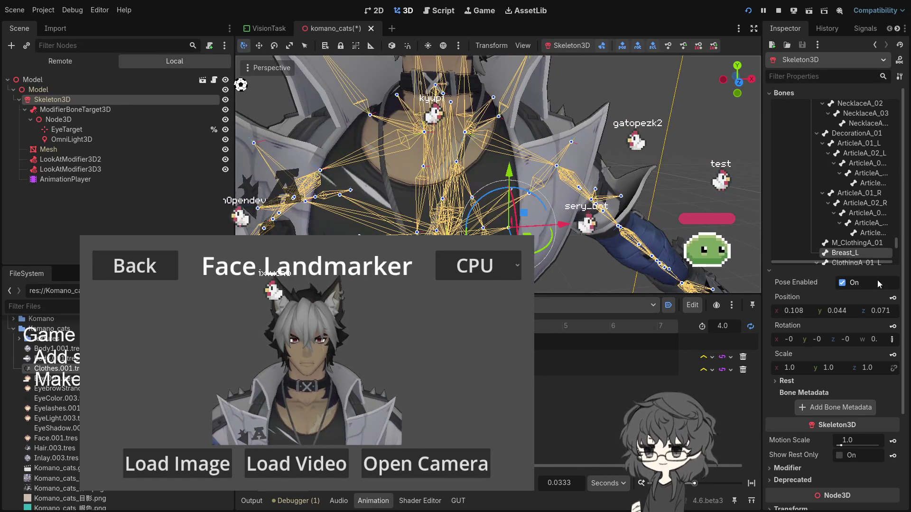
key("r")
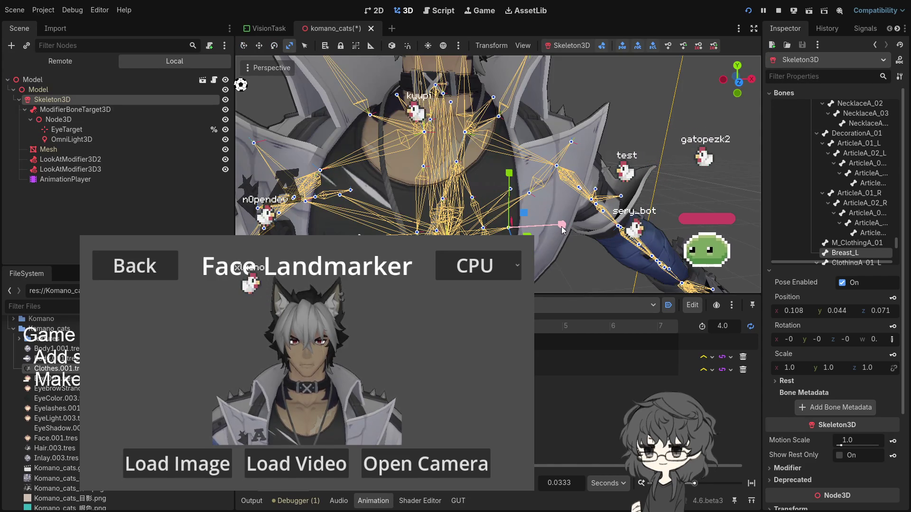
left_click_drag(562, 226, 561, 229)
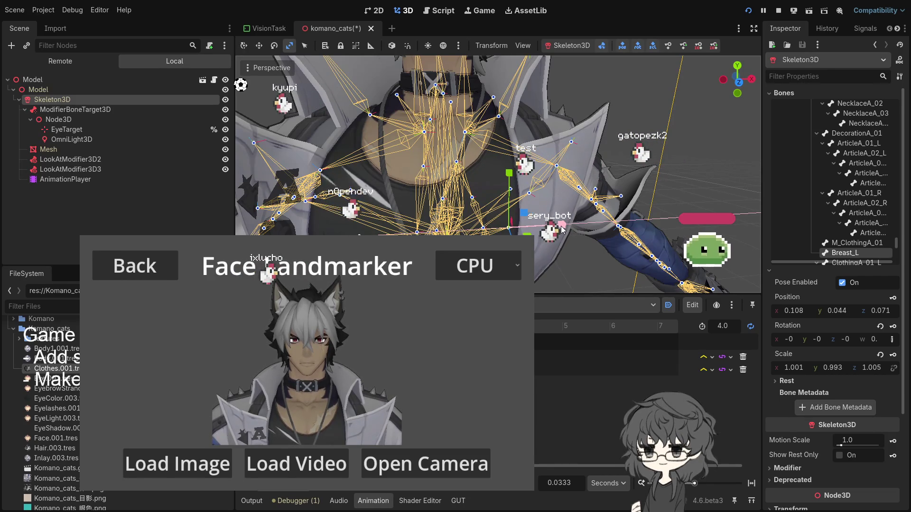
right_click(562, 226)
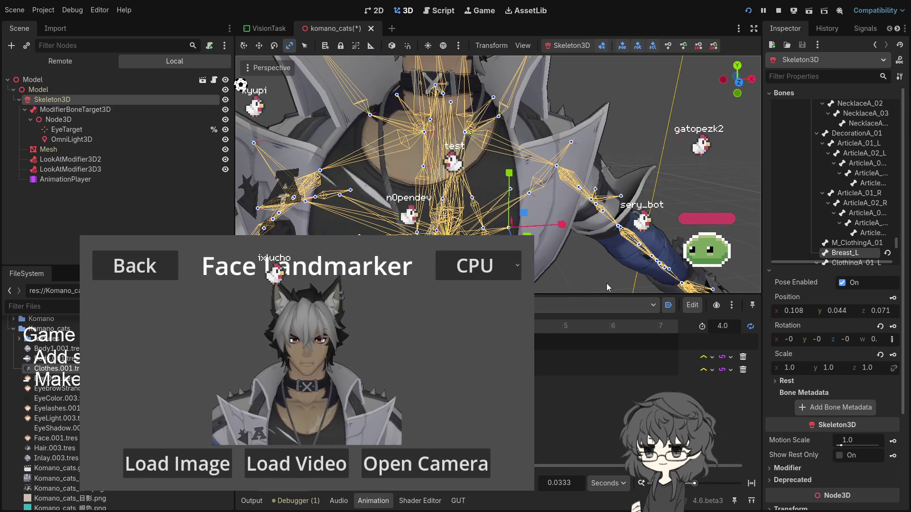
Enlarge and unevenly stretch Breast_L, then revert its scale to 1.0 on all axes
left_click_drag(533, 235, 533, 243)
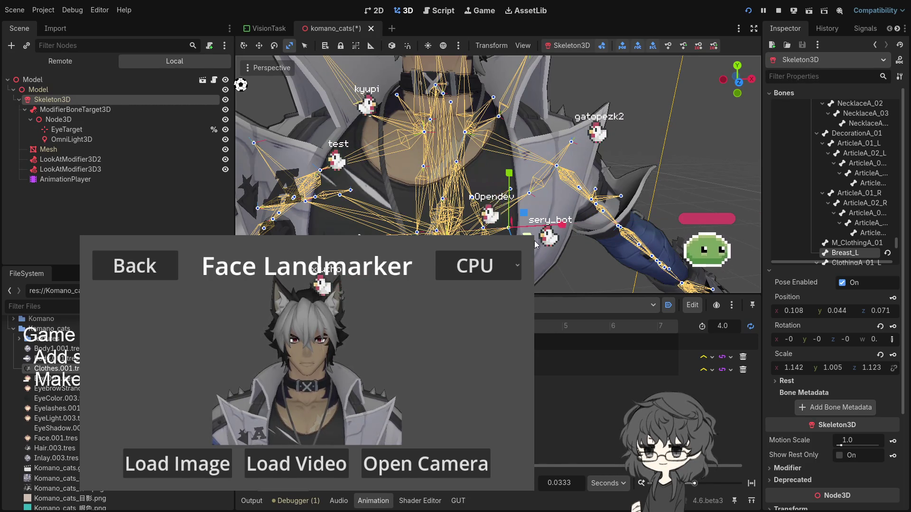
left_click_drag(553, 257, 712, 223)
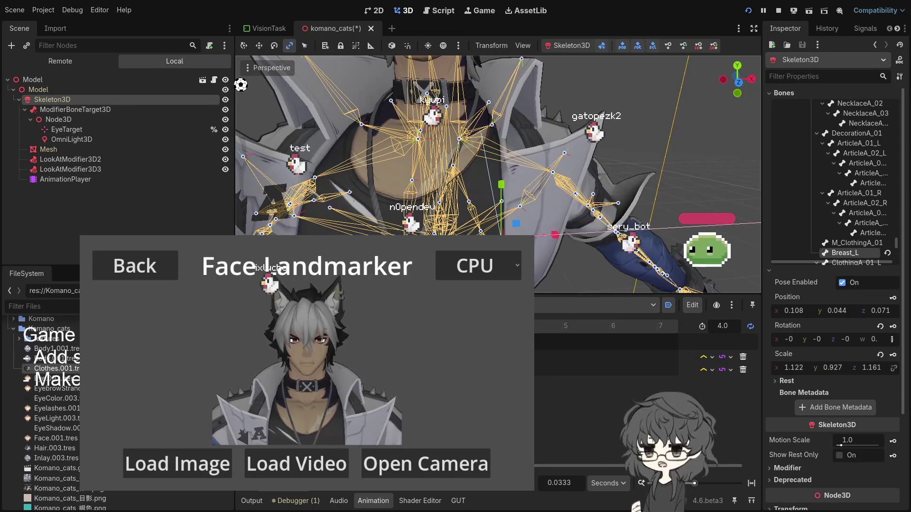
left_click(878, 354)
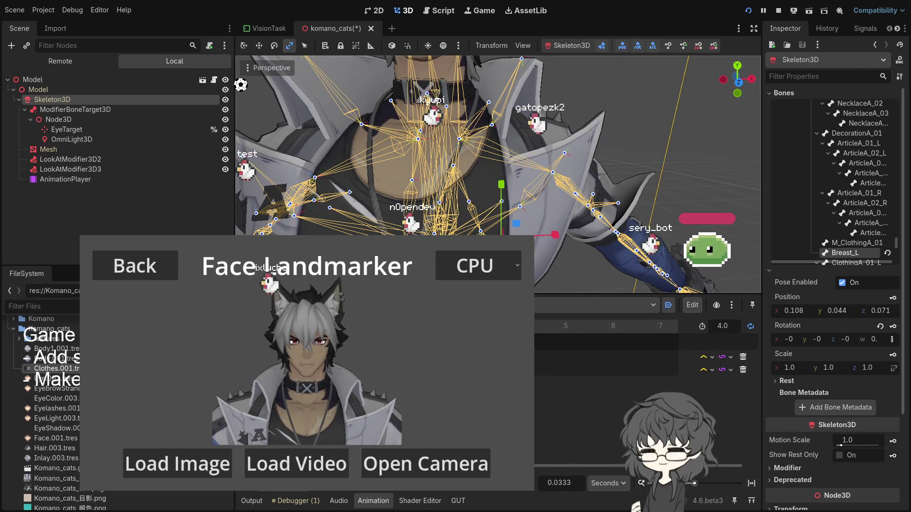
left_click_drag(555, 234, 562, 232)
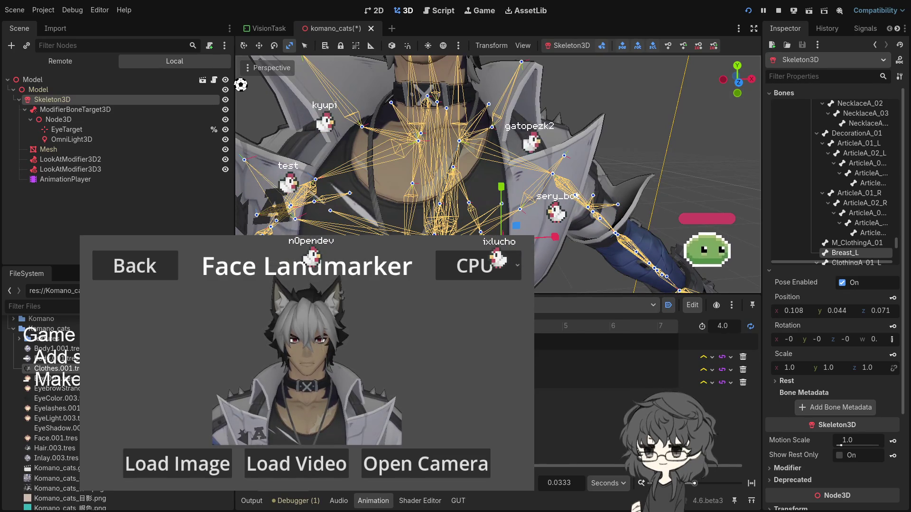
Select the Breast_R bone and inspect the scale keyframe at 2.0 s
key("q")
left_click(845, 252)
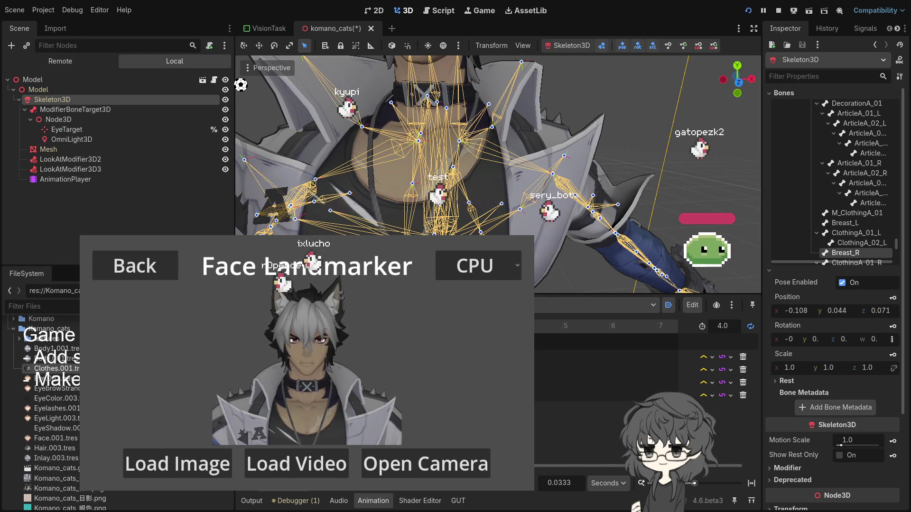
left_click(423, 382)
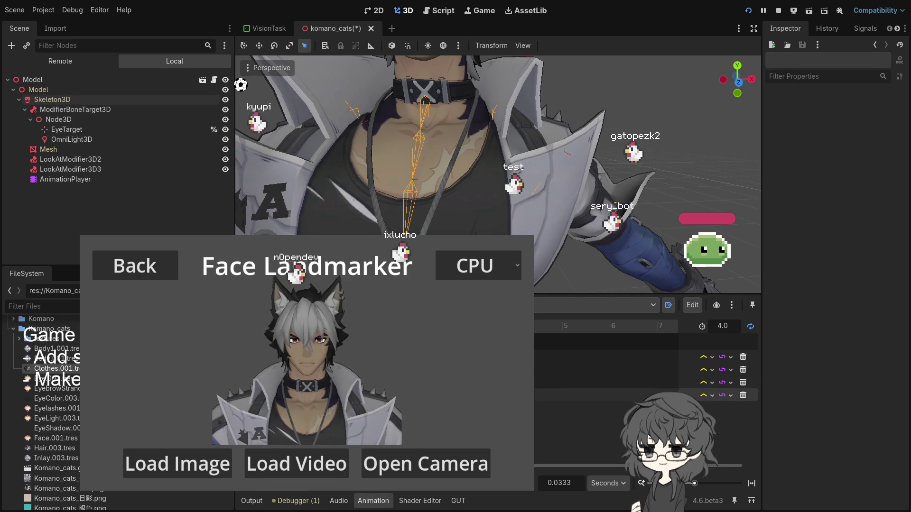
Inspect the scale keyframe at 0.0 s and save the komano_cats scene
left_click(328, 382)
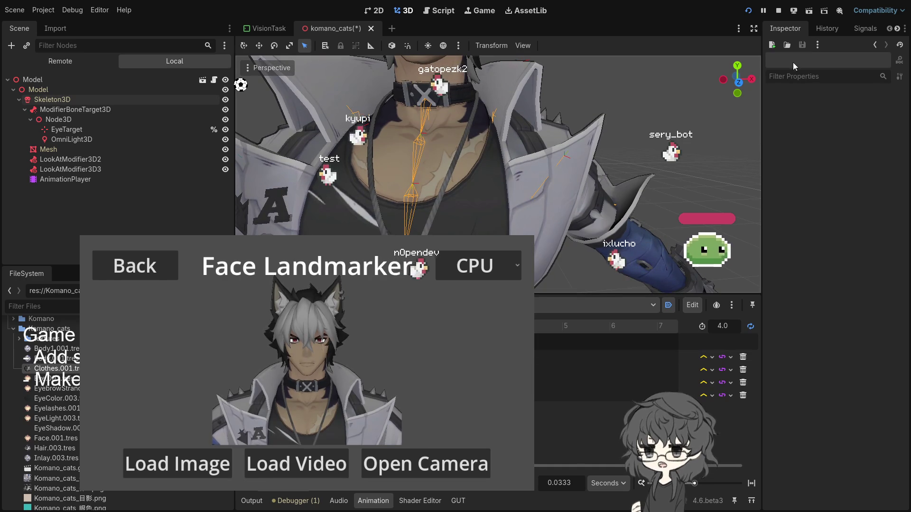
key("F8")
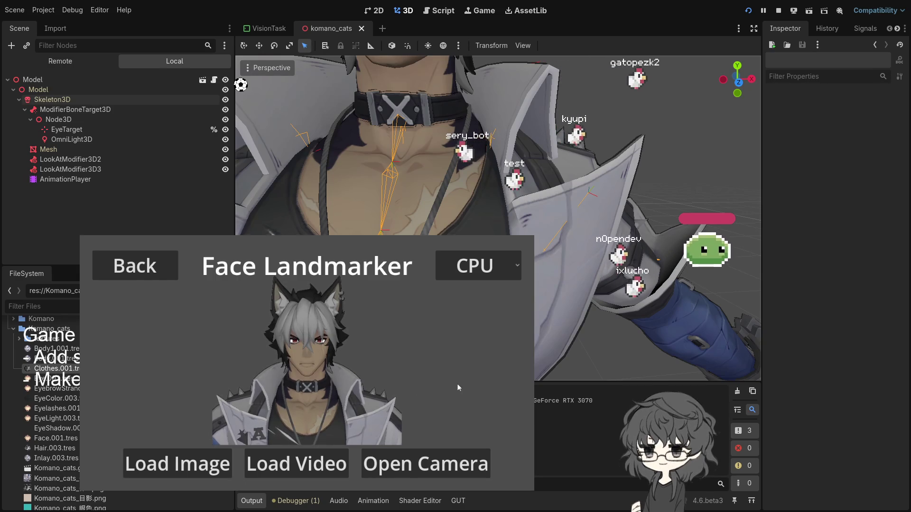
Create a SpringBoneSimulator3D child node under the character's Skeleton3D
mouse_move(266, 28)
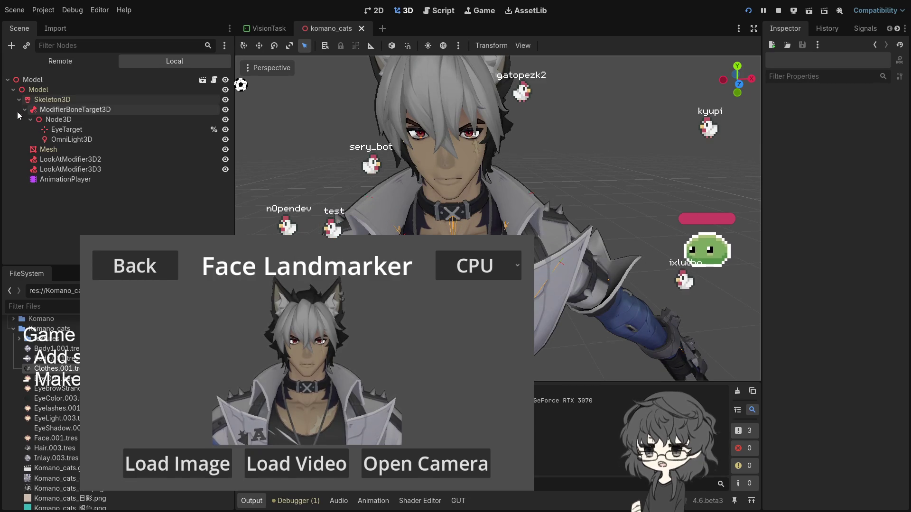
left_click(57, 99)
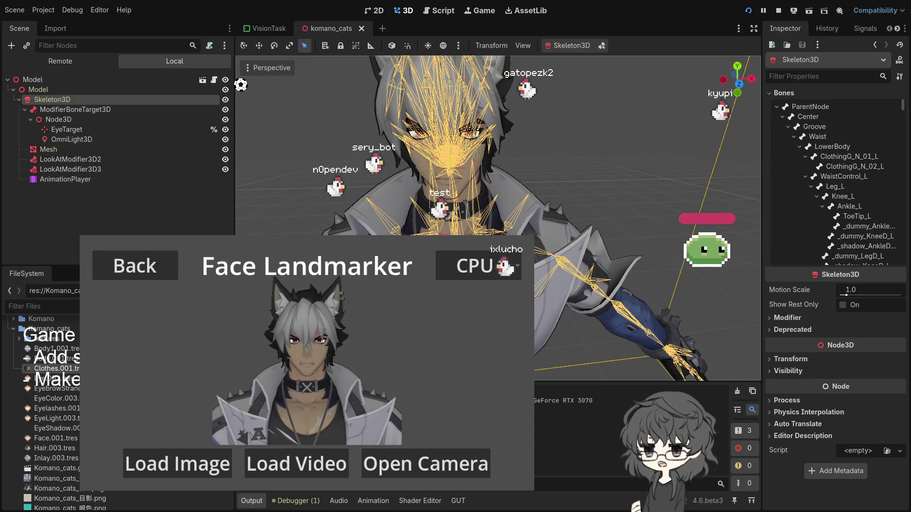
key("ctrl+v")
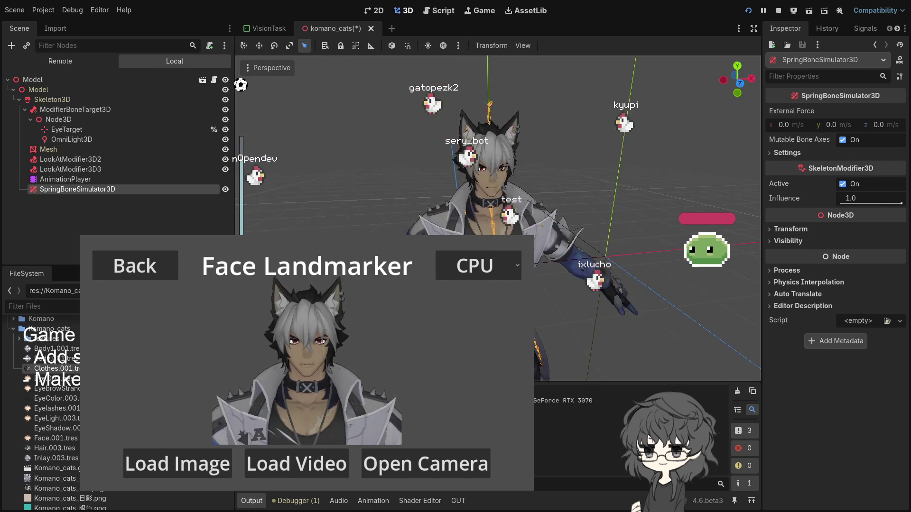
left_click(80, 180)
Add an empty chain element in SpringBoneSimulator3D Settings, widen the Inspector, and switch to Blender
left_click(89, 190)
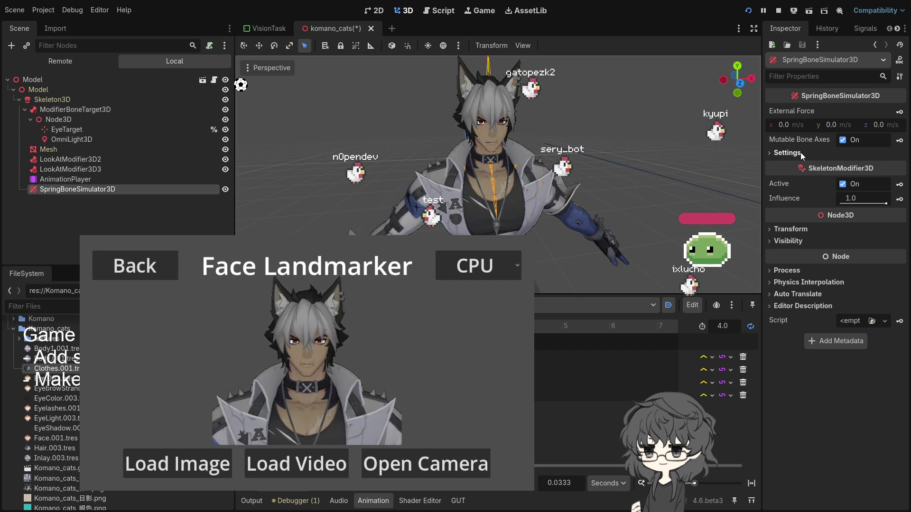
left_click(801, 152)
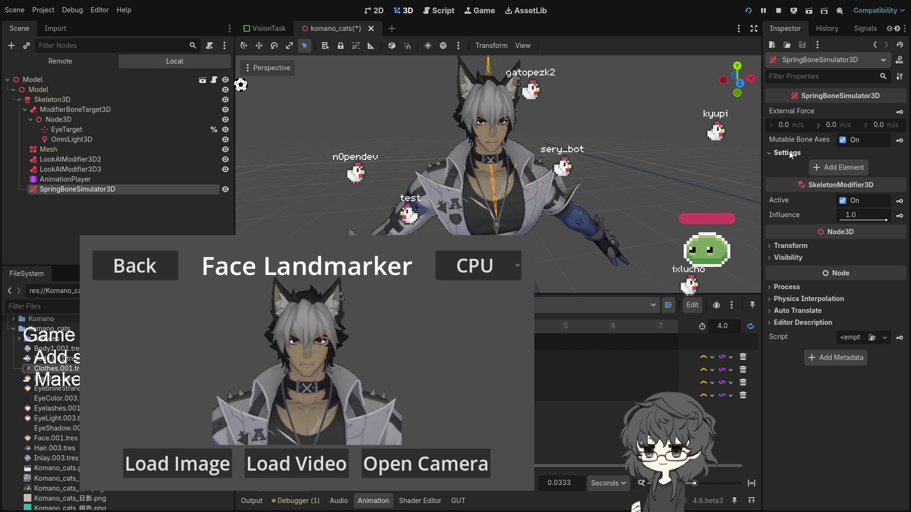
left_click(837, 169)
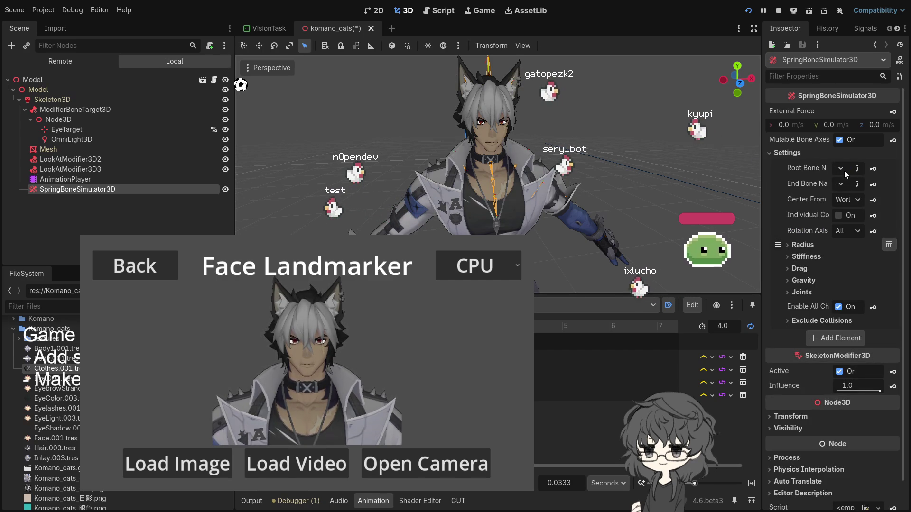
left_click_drag(762, 178, 676, 179)
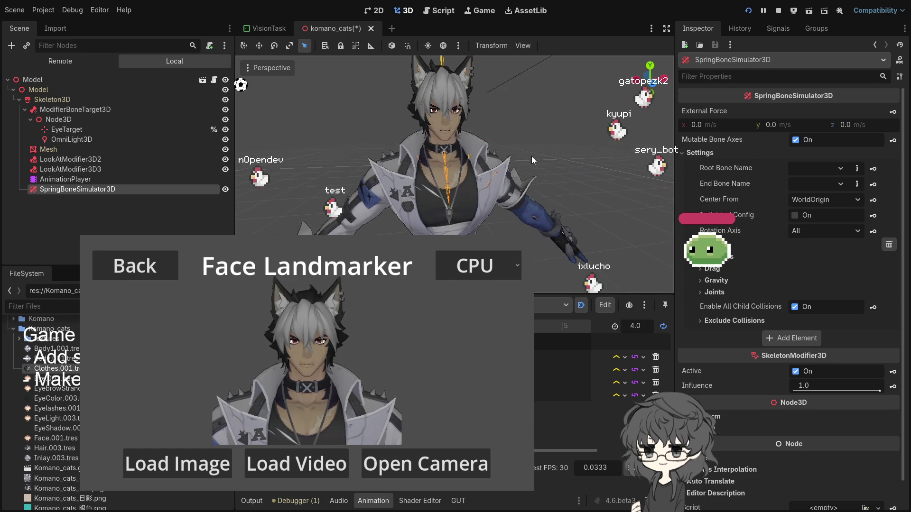
scroll(525, 153, "up", 3)
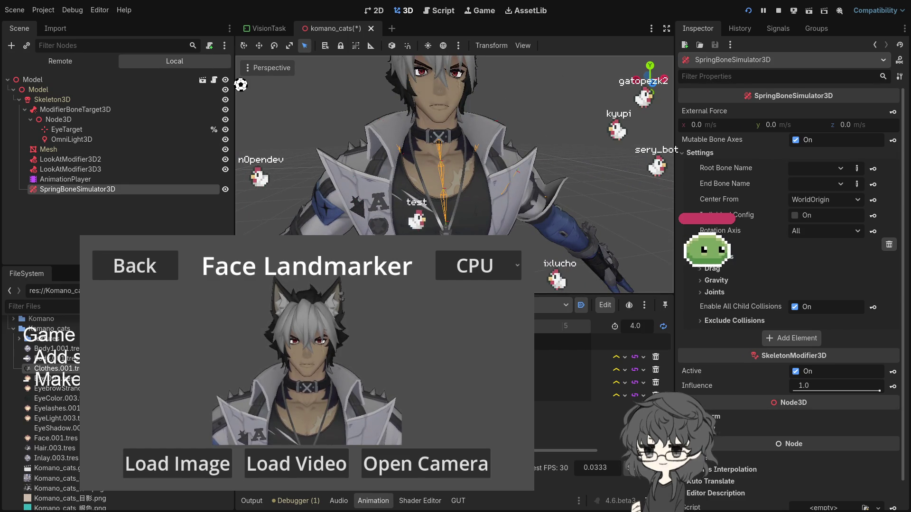
key("alt+Tab")
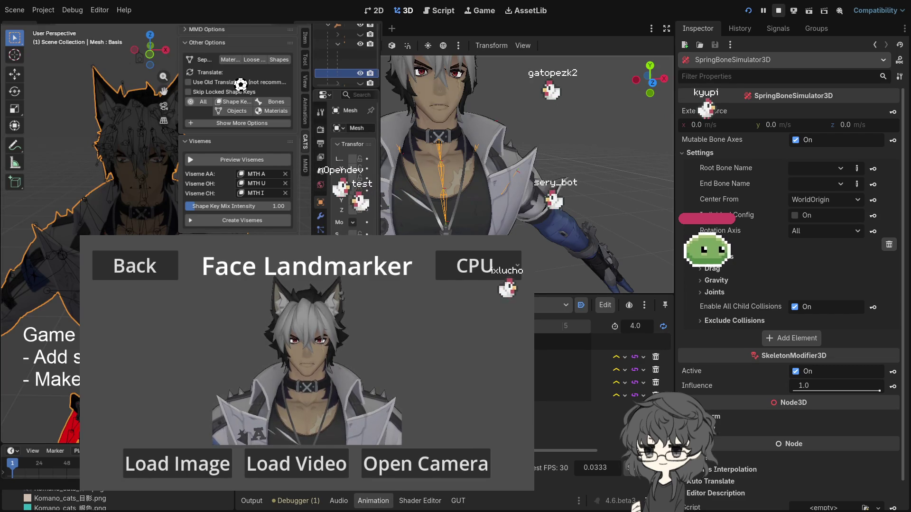
In Edit Mode on the Model armature, copy the NecklaceA_01 bone name from Bone properties
key("F8")
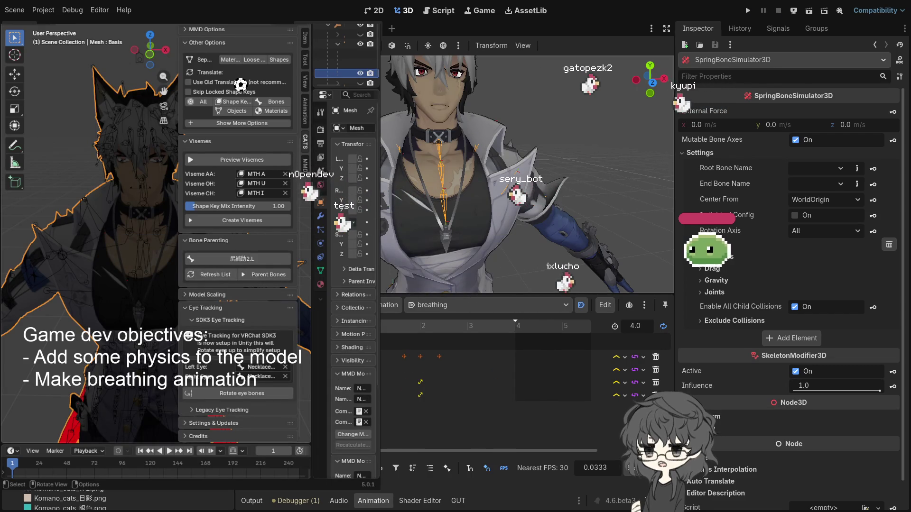
scroll(86, 132, "down", 5)
scroll(104, 134, "down", 3)
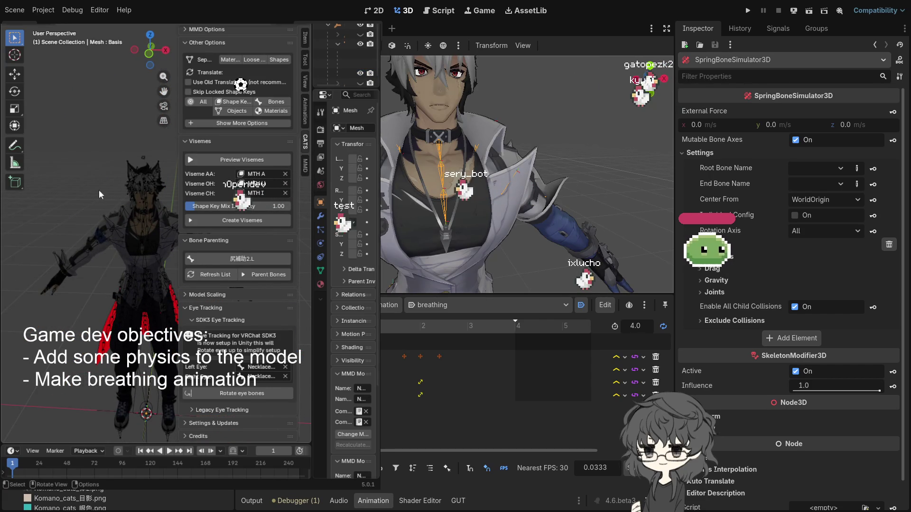
left_click(153, 217)
key("Tab")
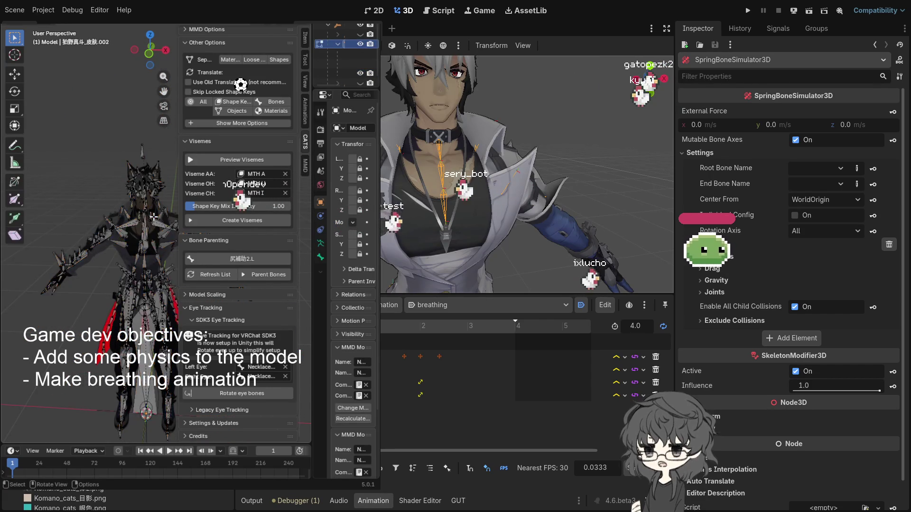
scroll(154, 217, "up", 3)
scroll(148, 230, "up", 2)
left_click_drag(148, 230, 127, 211)
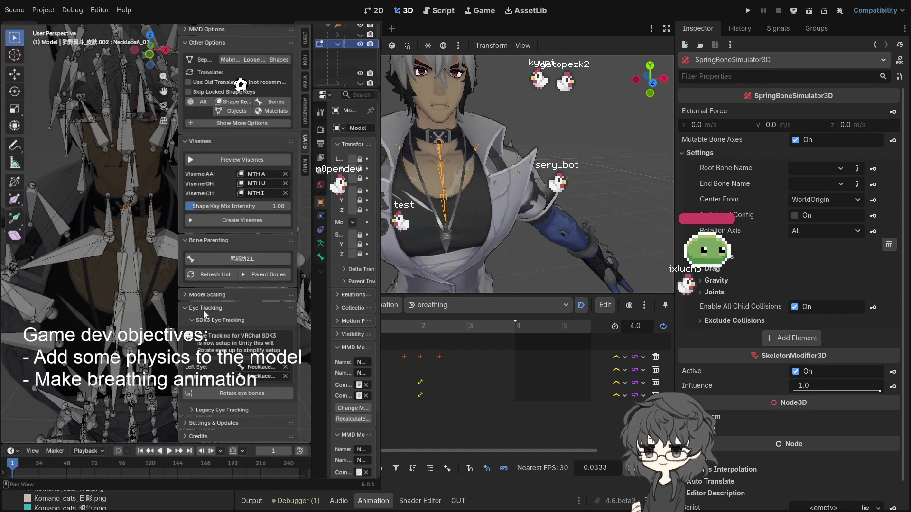
left_click(321, 257)
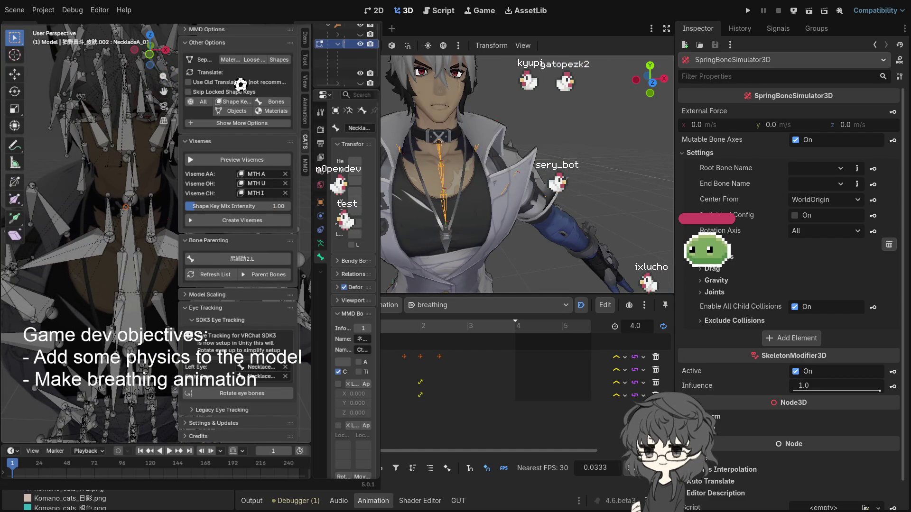
left_click_drag(313, 239, 214, 239)
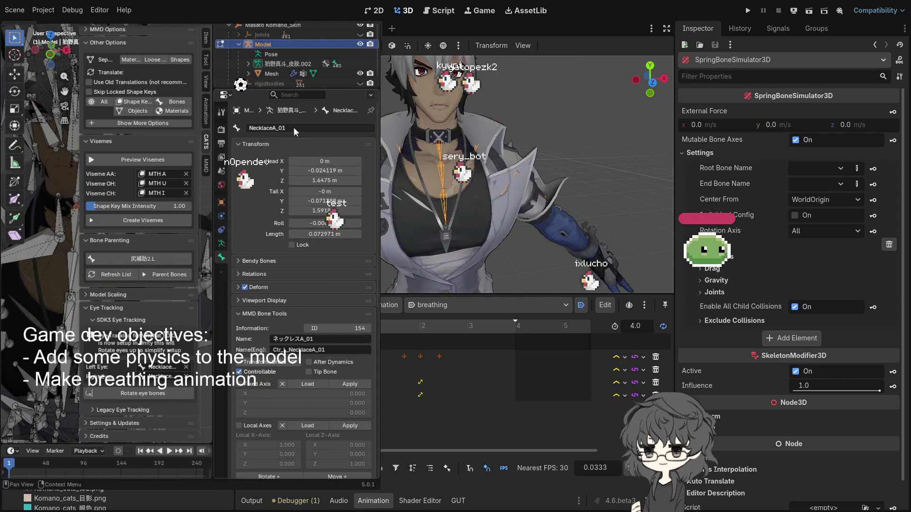
left_click(293, 127)
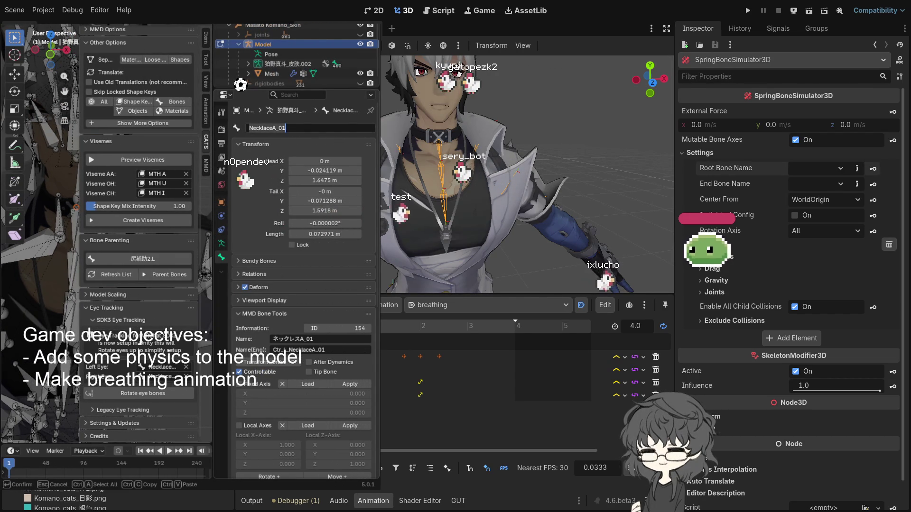
Paste NecklaceA_01 as Root Bone Name and set End Bone Name to NecklaceA_04
left_click(857, 170)
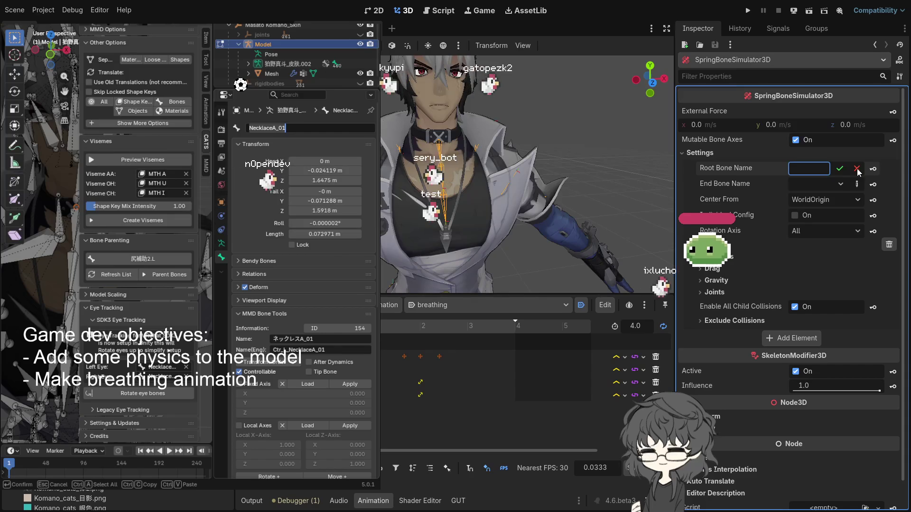
type("NecklaceA_01")
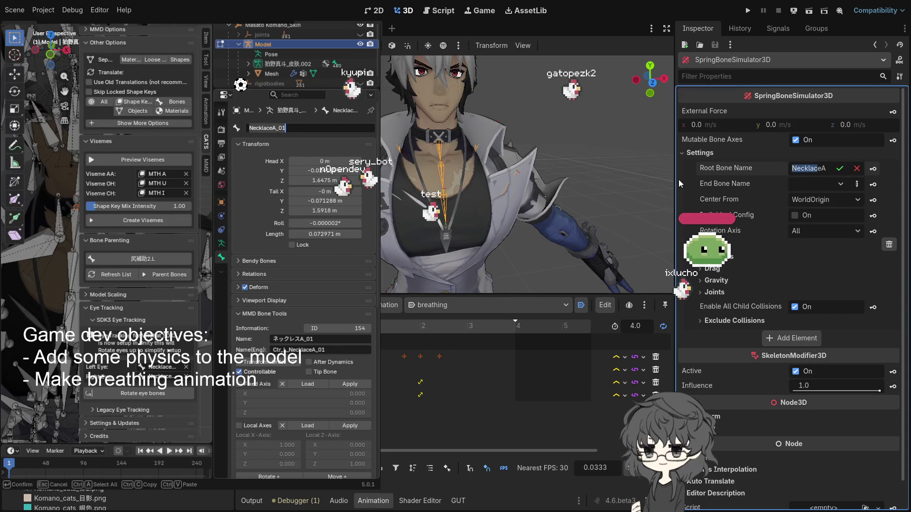
left_click_drag(676, 179, 608, 177)
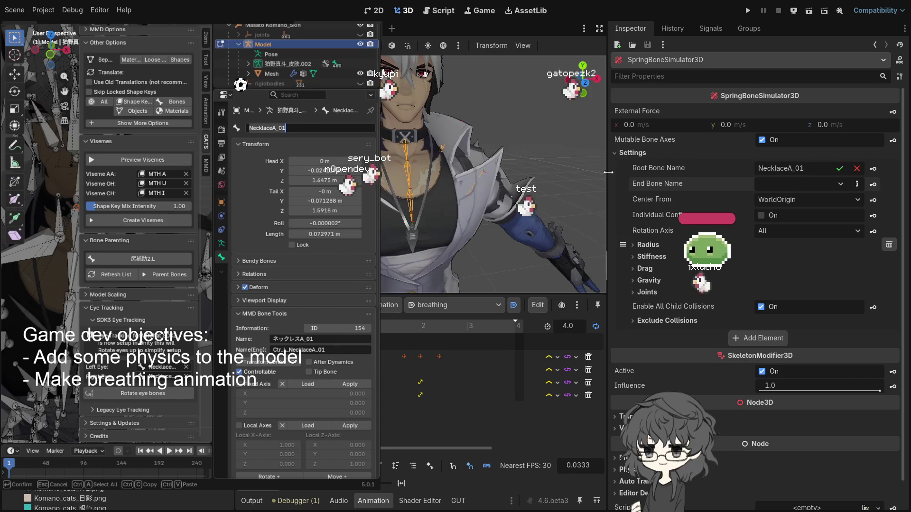
left_click(858, 185)
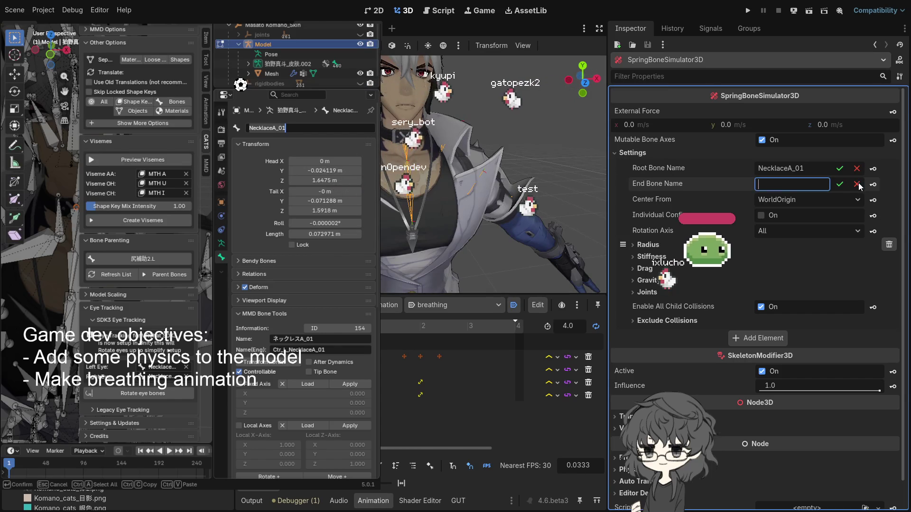
left_click(858, 184)
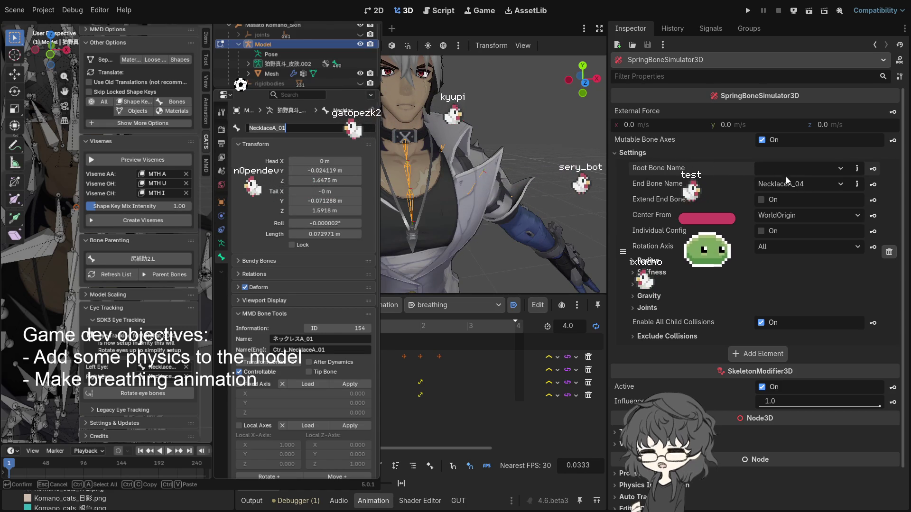
left_click(857, 168)
type("NecklaceA_01")
scroll(455, 171, "up", 10)
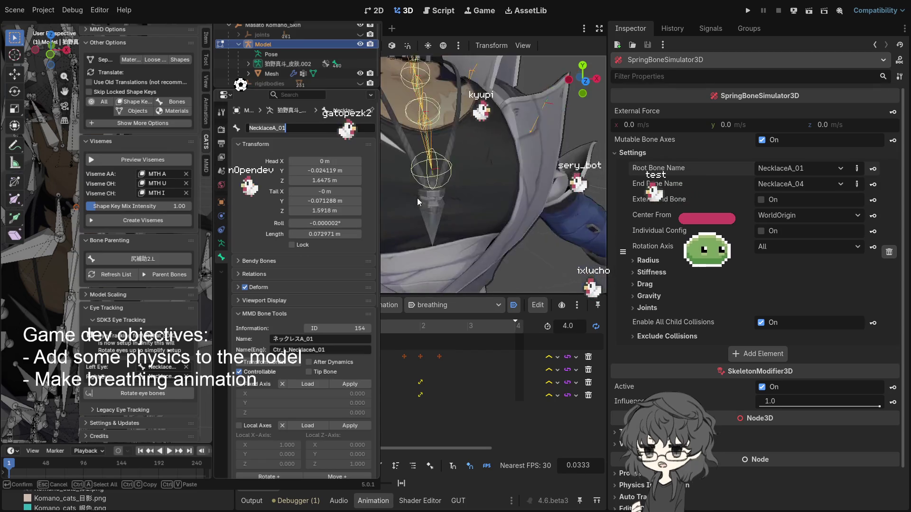
scroll(417, 202, "up", 2)
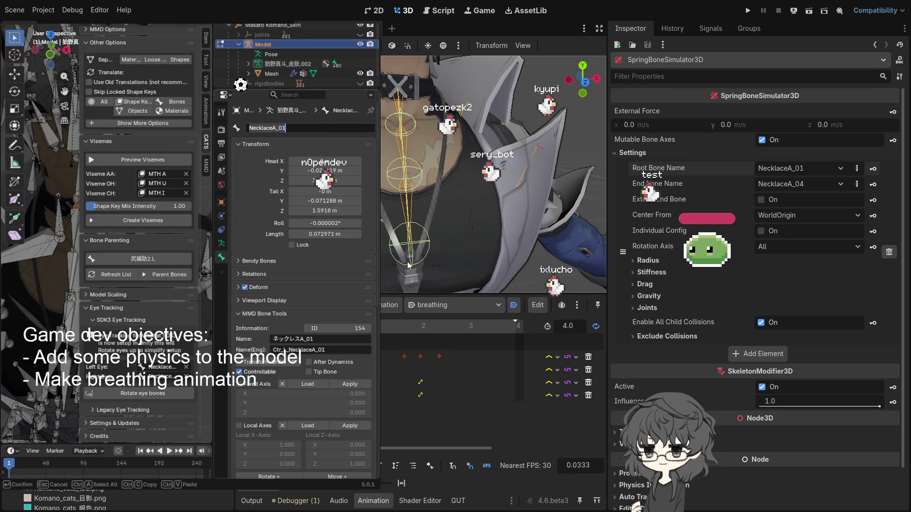
scroll(408, 266, "up", 1)
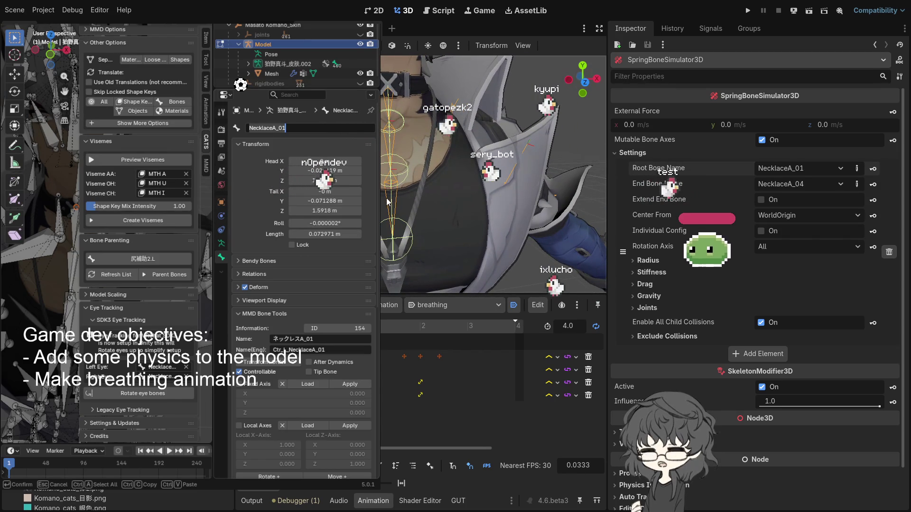
scroll(393, 228, "down", 2)
scroll(391, 226, "up", 2)
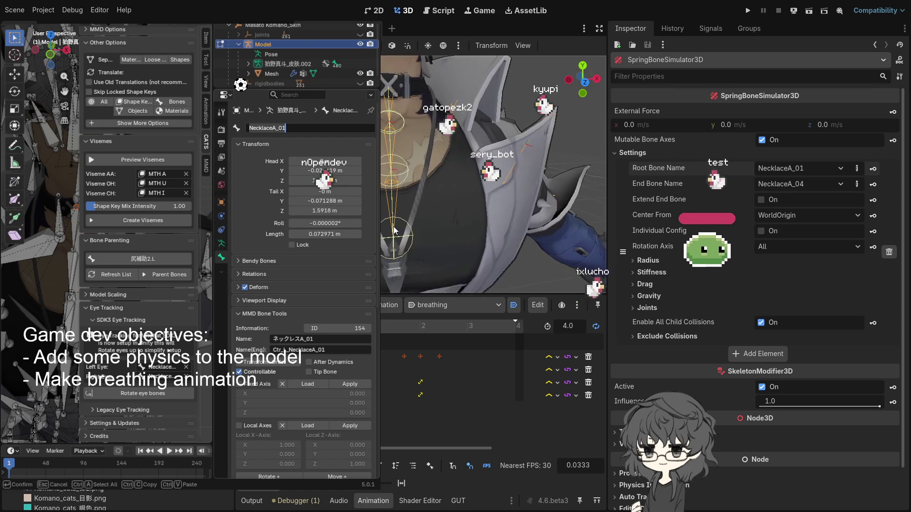
key("f")
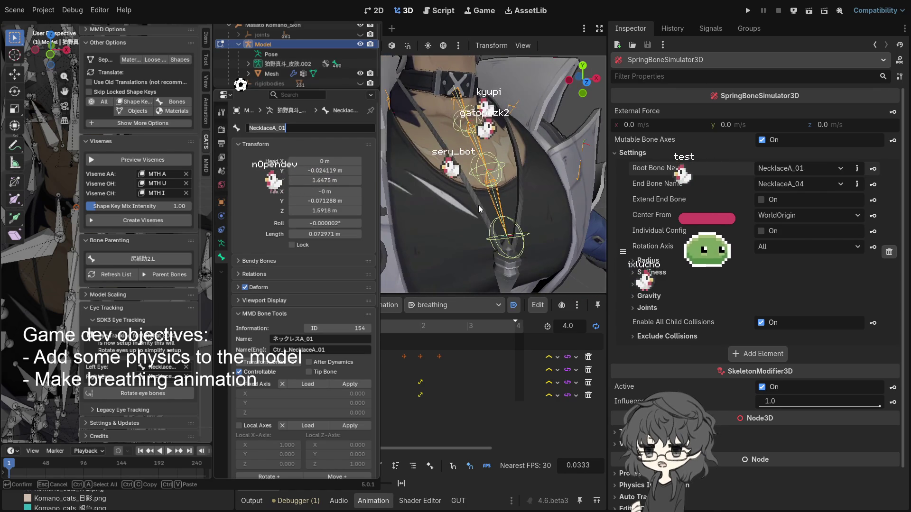
scroll(479, 247, "down", 3)
scroll(483, 221, "up", 3)
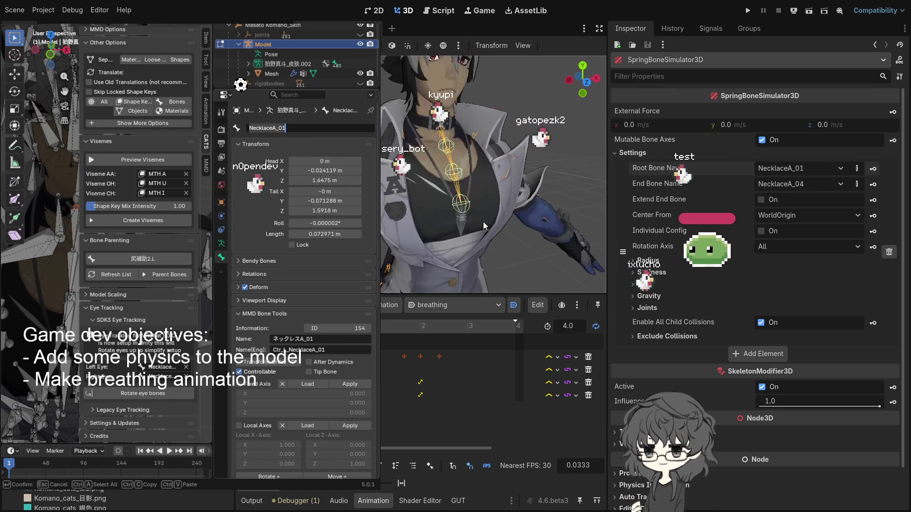
scroll(437, 225, "up", 3)
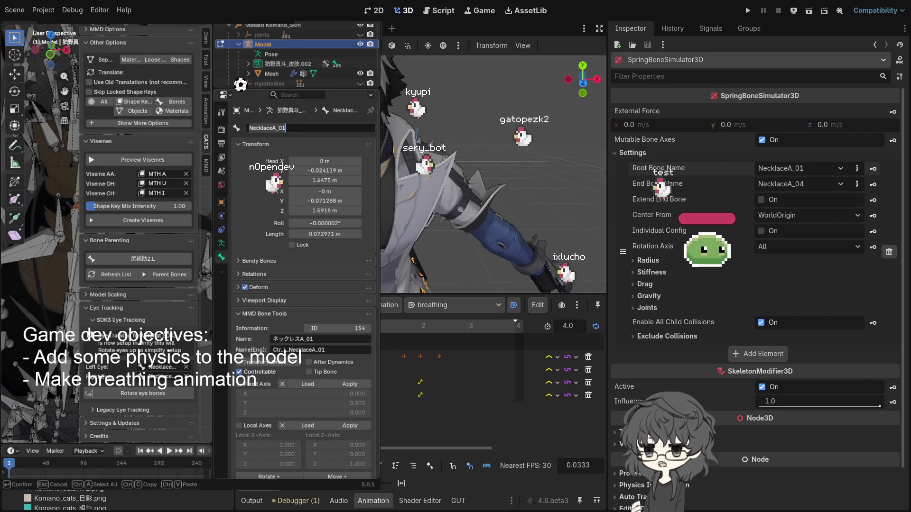
scroll(406, 187, "down", 3)
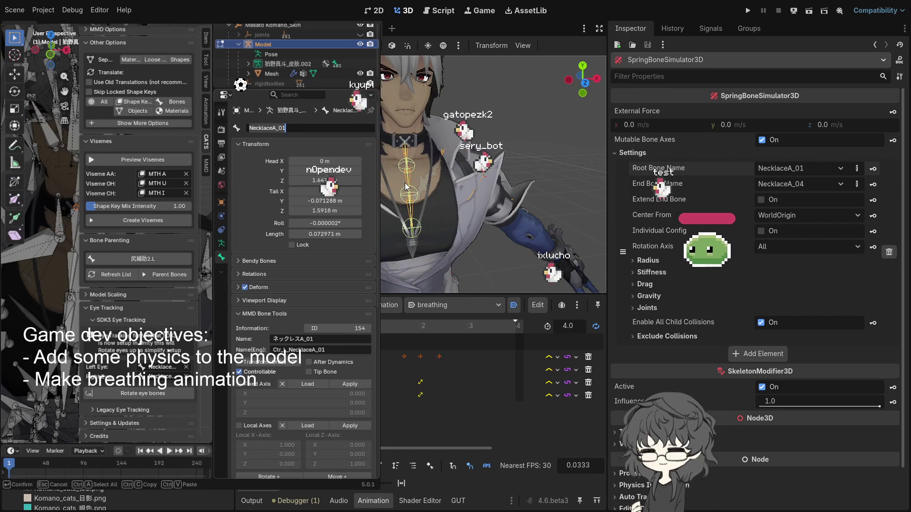
mouse_move(406, 187)
left_mouse_down()
mouse_move(479, 186)
mouse_move(439, 177)
mouse_move(448, 187)
left_mouse_up()
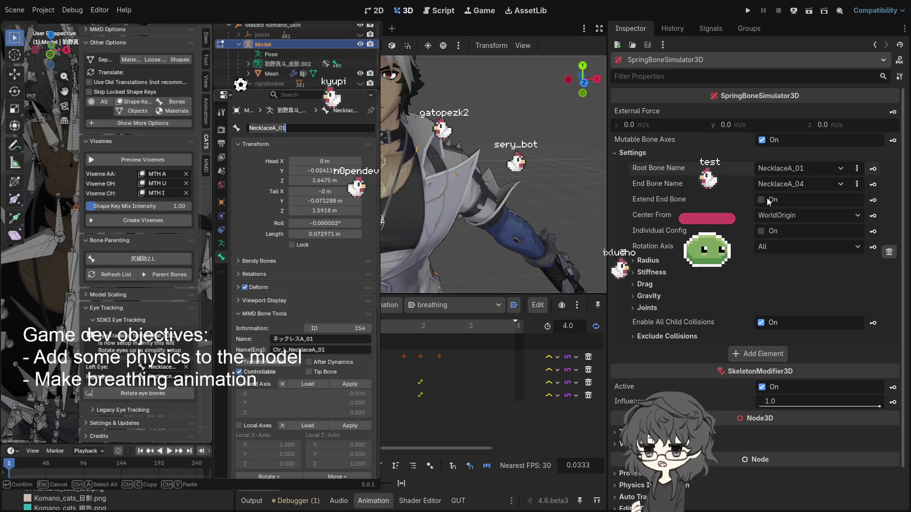
key("f")
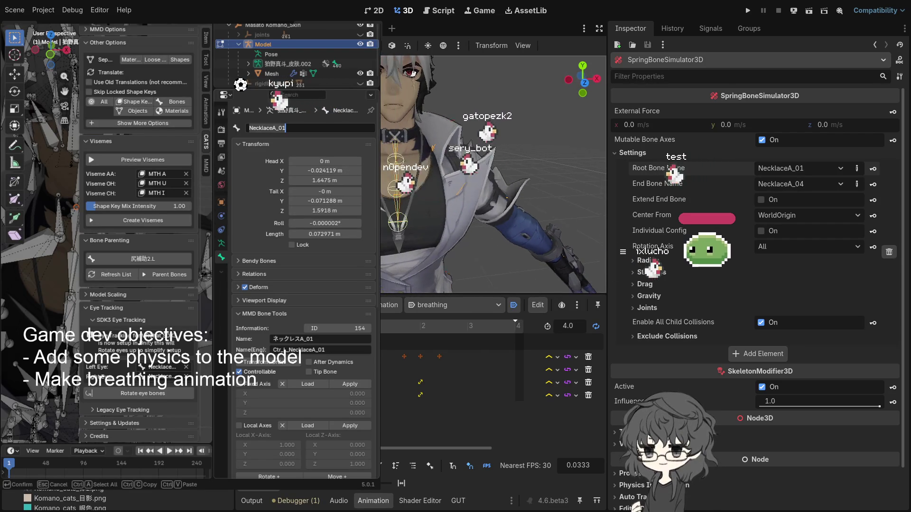
Enable Extend End Bone and set the end bone Length to 0.078 m
left_click(761, 199)
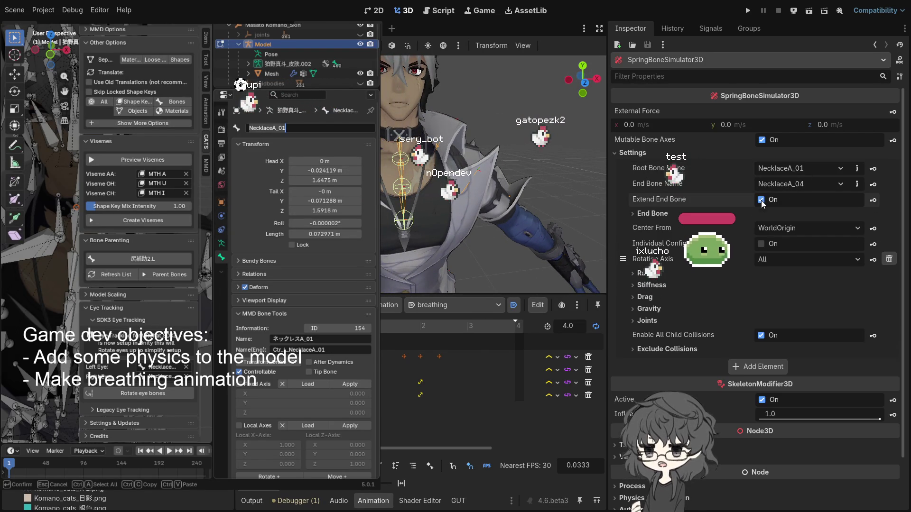
left_click(644, 214)
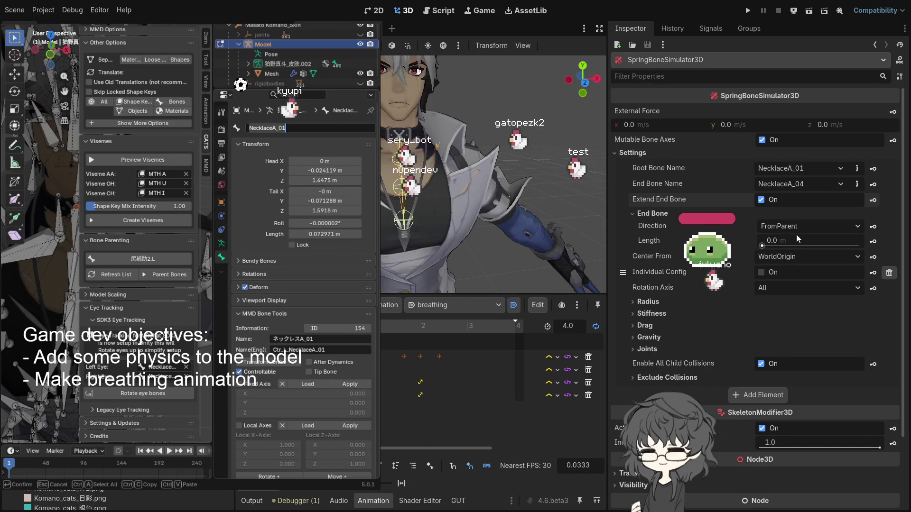
left_click_drag(762, 245, 769, 245)
scroll(574, 204, "down", 5)
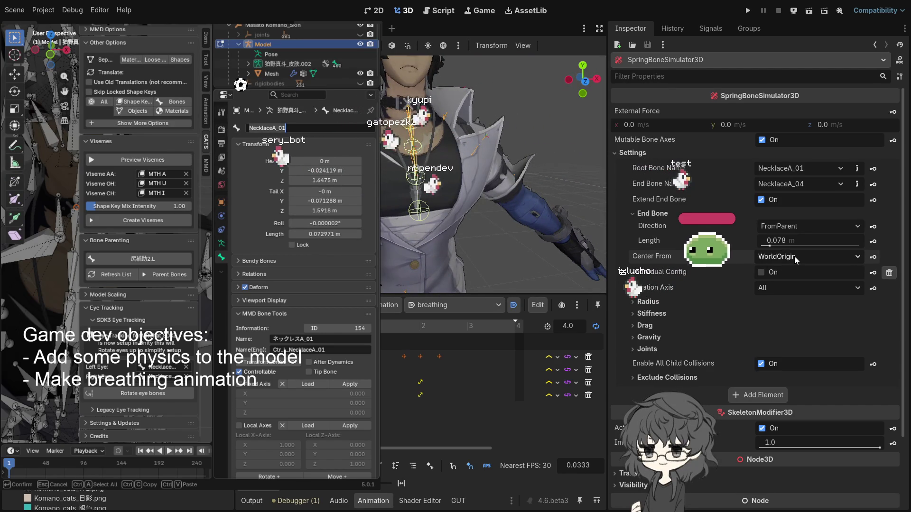
Try the -Z, -Y and +Y end bone directions, settling on -Y
left_click(805, 222)
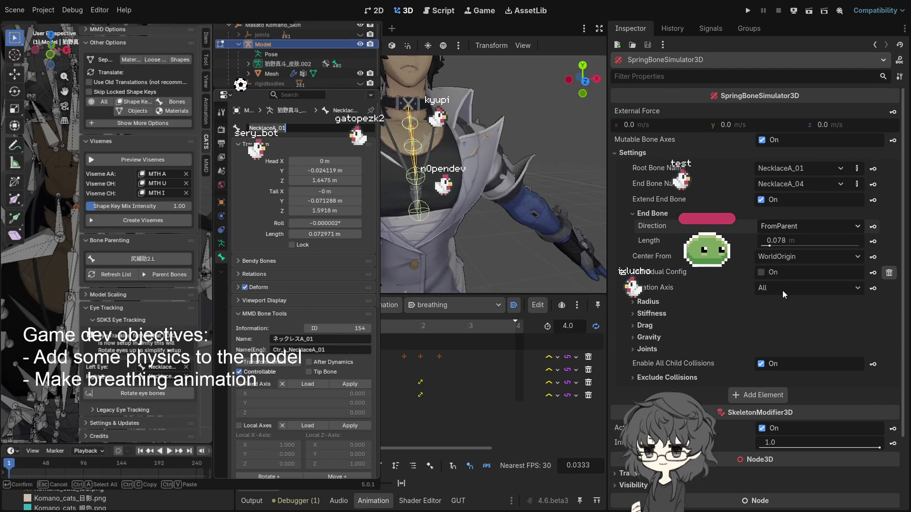
left_click(772, 299)
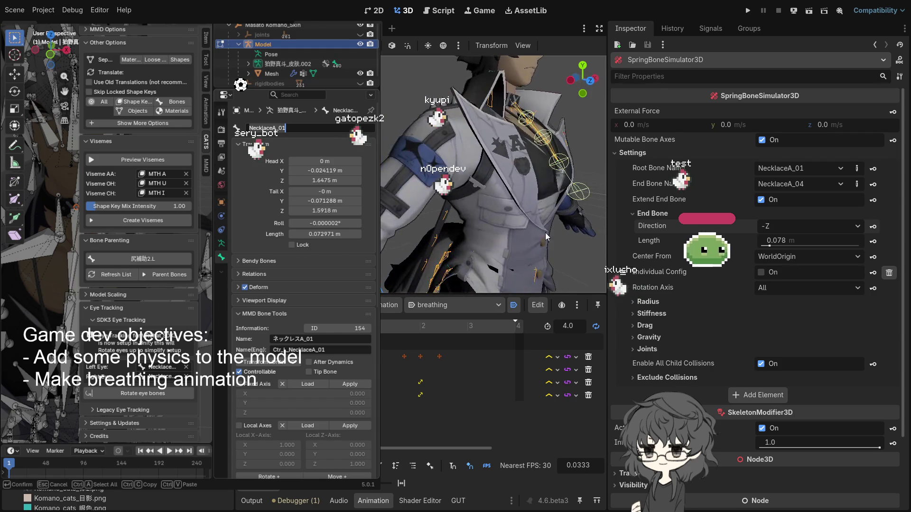
left_click(806, 226)
left_click(789, 277)
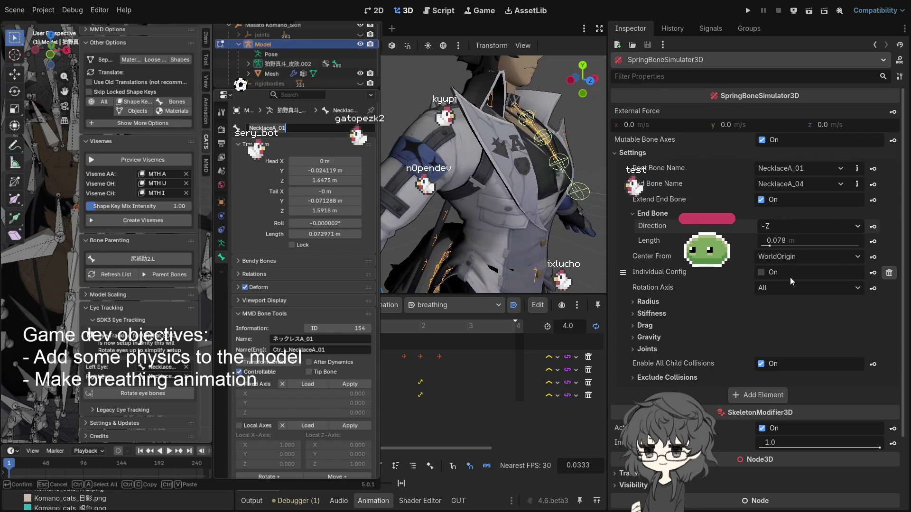
left_click(795, 227)
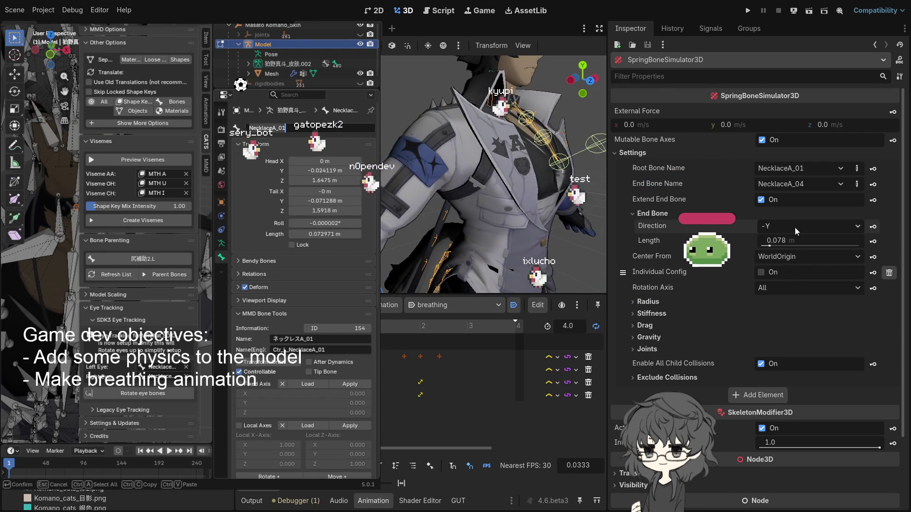
left_click(780, 268)
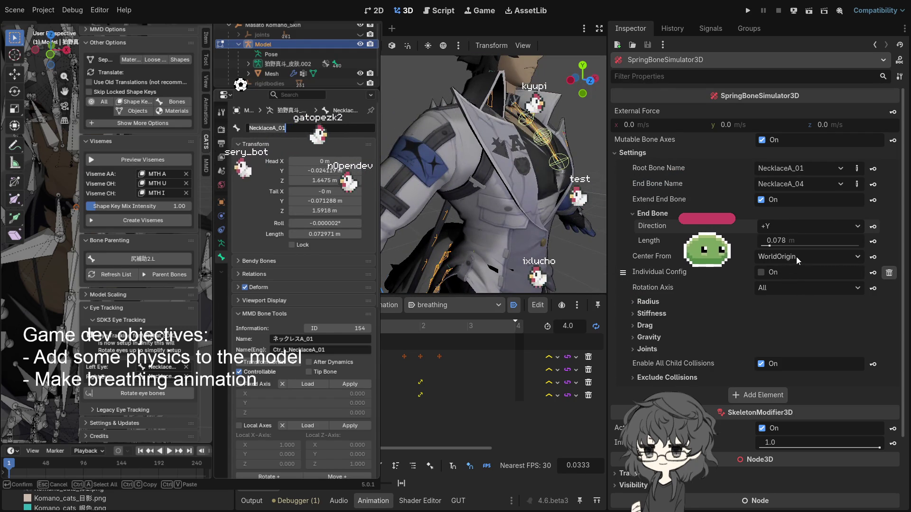
left_click(791, 227)
left_click(783, 281)
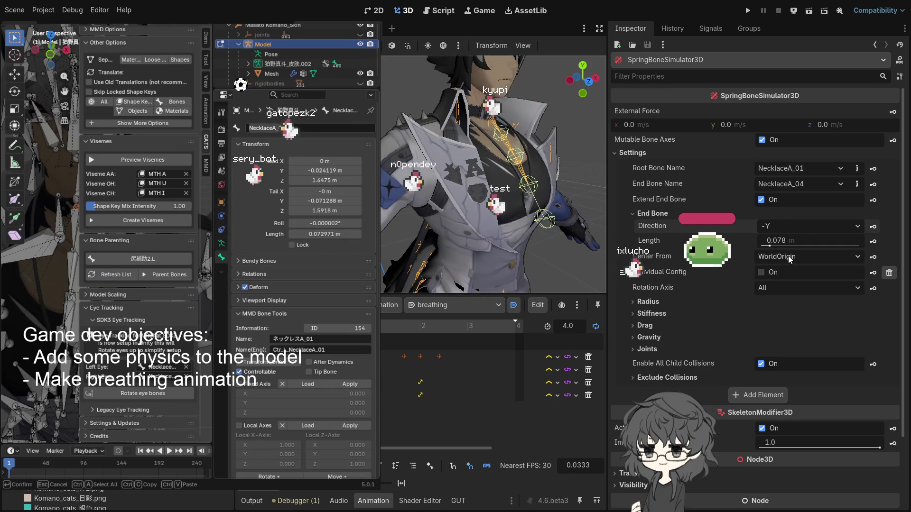
left_click(785, 215)
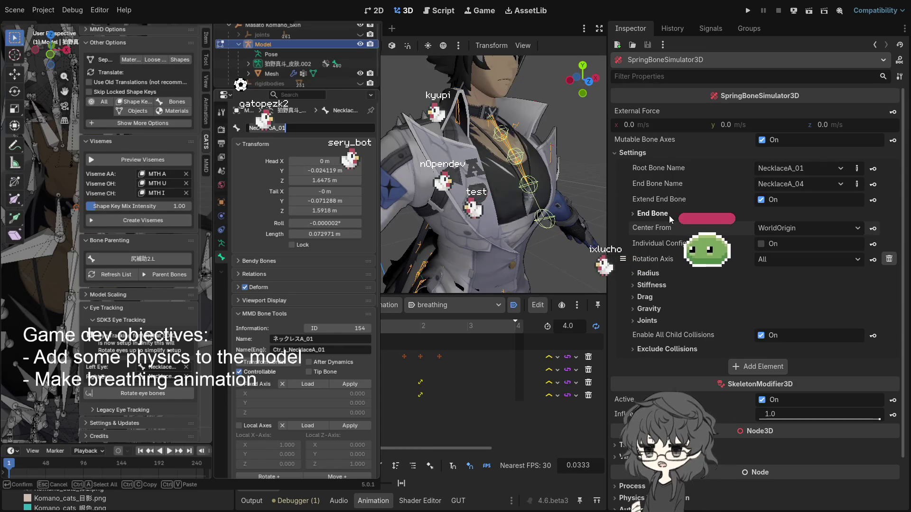
left_click(653, 216)
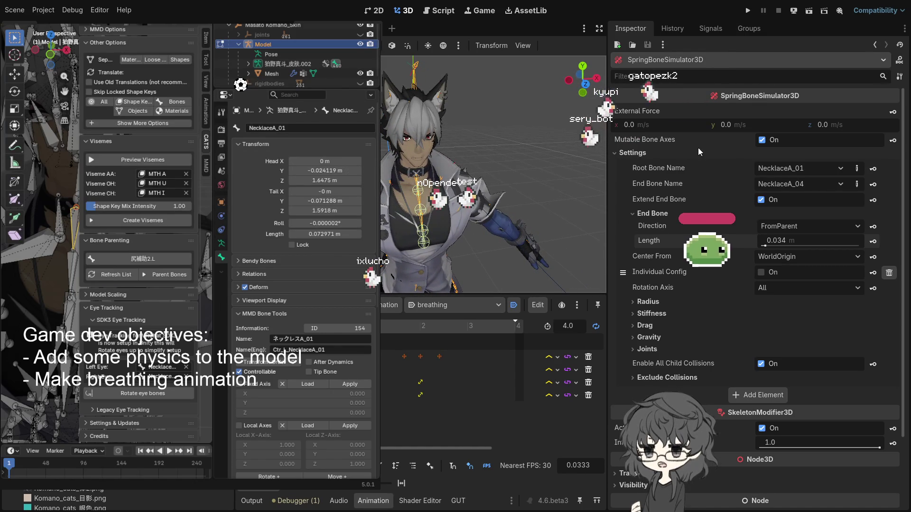
Delete the necklace chain element and add a new empty settings element
left_click(648, 338)
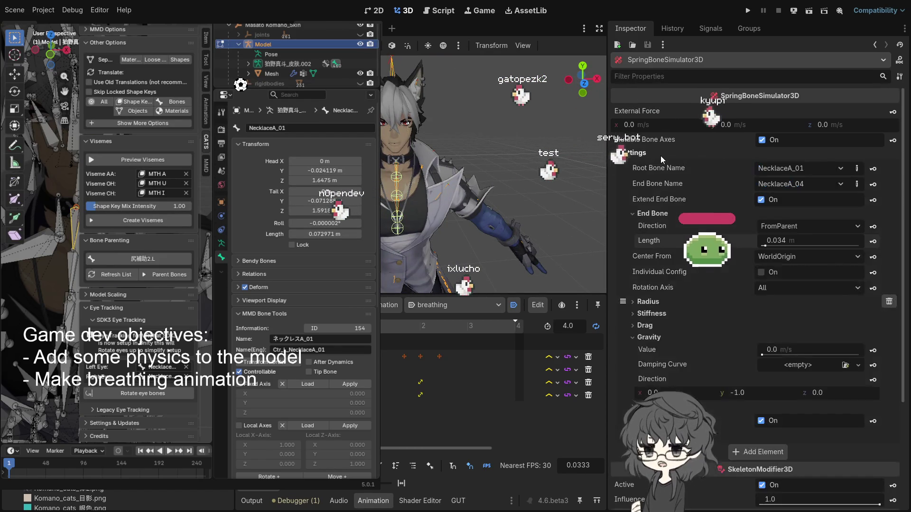
left_click(889, 302)
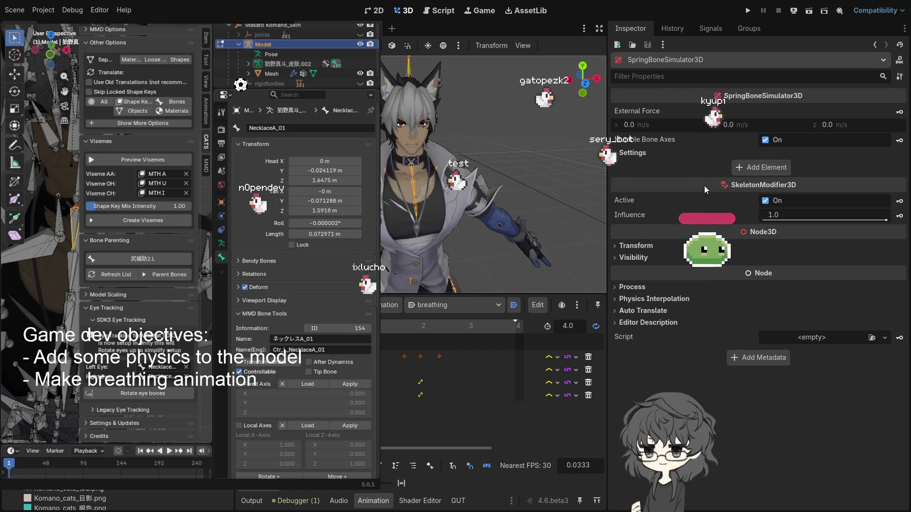
left_click(759, 167)
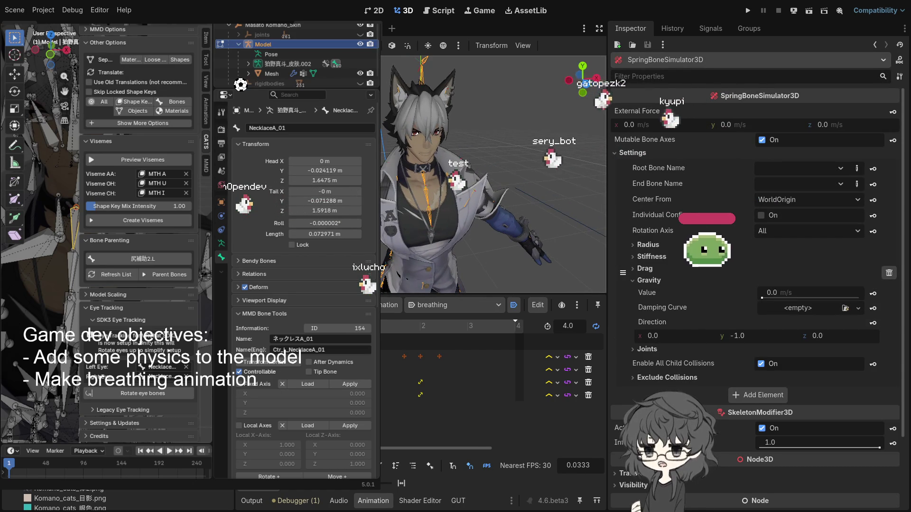
Look up the right ear bone in Blender and set Root Bone Name to EarA_01_R
left_click_drag(52, 190, 67, 190)
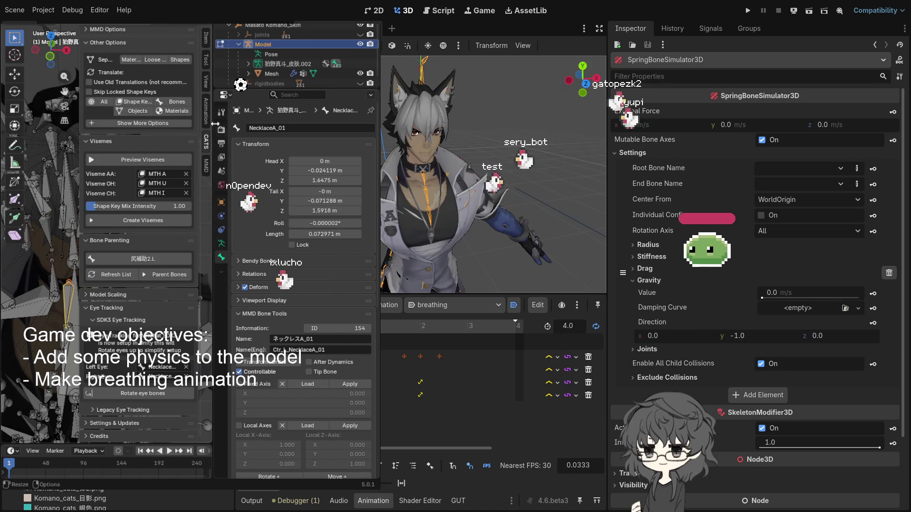
key("n")
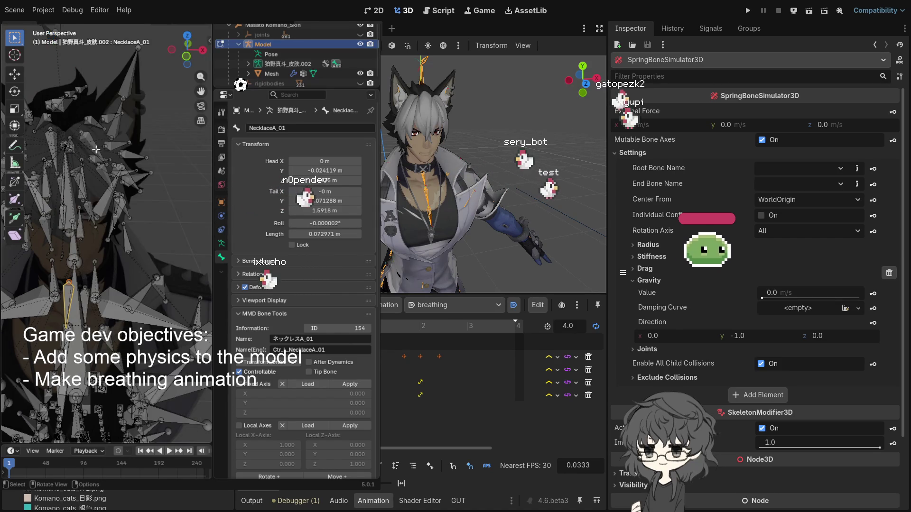
key("KP_Decimal")
mouse_move(106, 147)
left_mouse_down()
mouse_move(113, 185)
mouse_move(148, 192)
mouse_move(176, 182)
left_mouse_up()
left_click(114, 185)
left_click(295, 128)
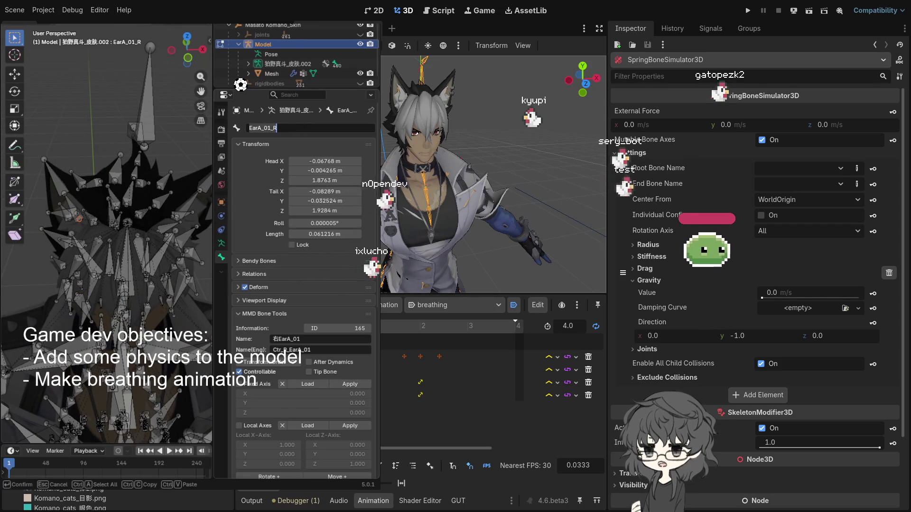
left_click(857, 168)
left_click(840, 169)
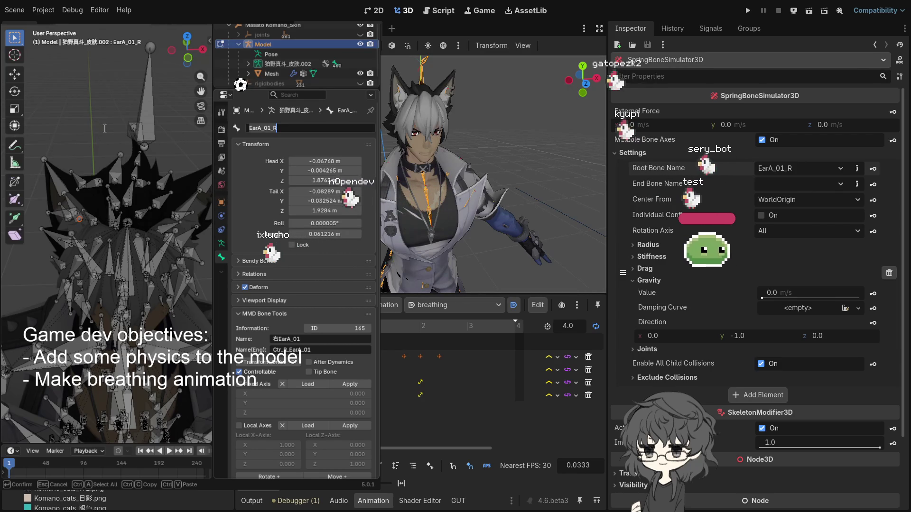
Find the child ear bone in Blender and set End Bone Name to EarA_02_R
left_click_drag(103, 127, 122, 124)
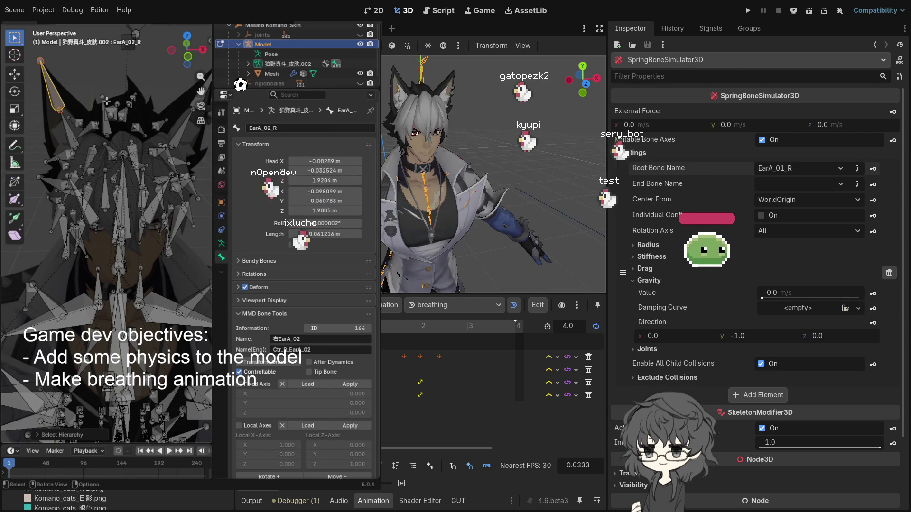
key("bracketleft")
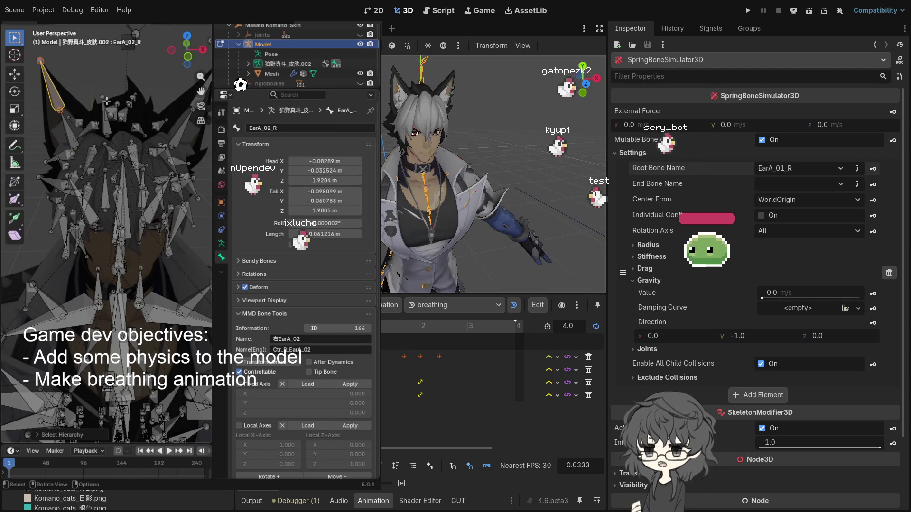
key("bracketright")
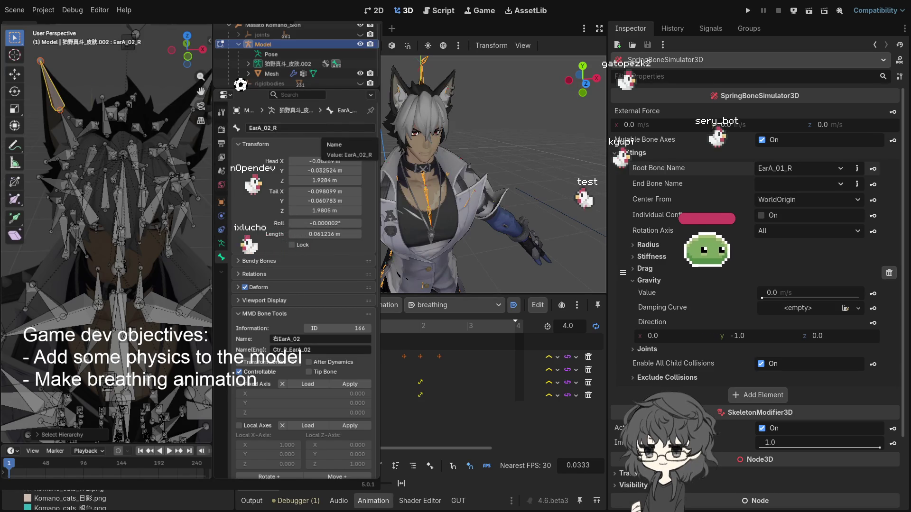
left_click(855, 186)
key("Left")
key("Left")
key("Left")
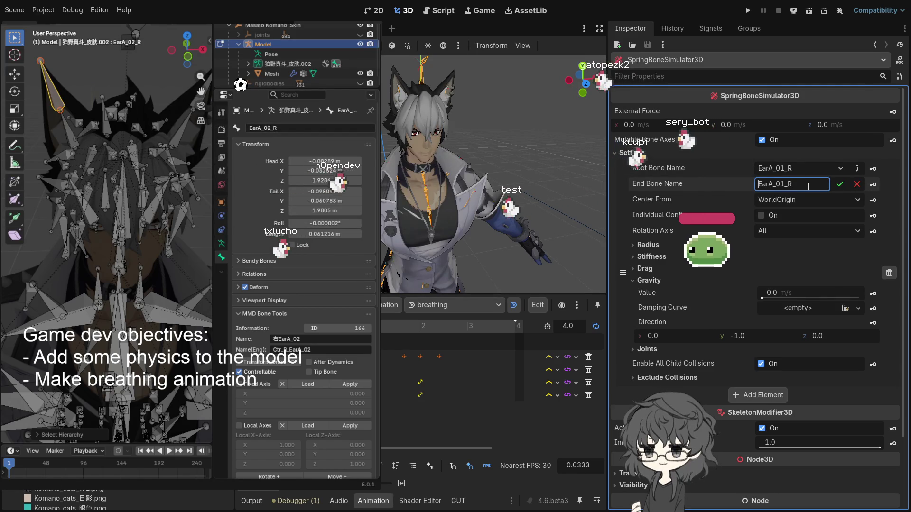
key("Delete")
key("Delete")
type("02")
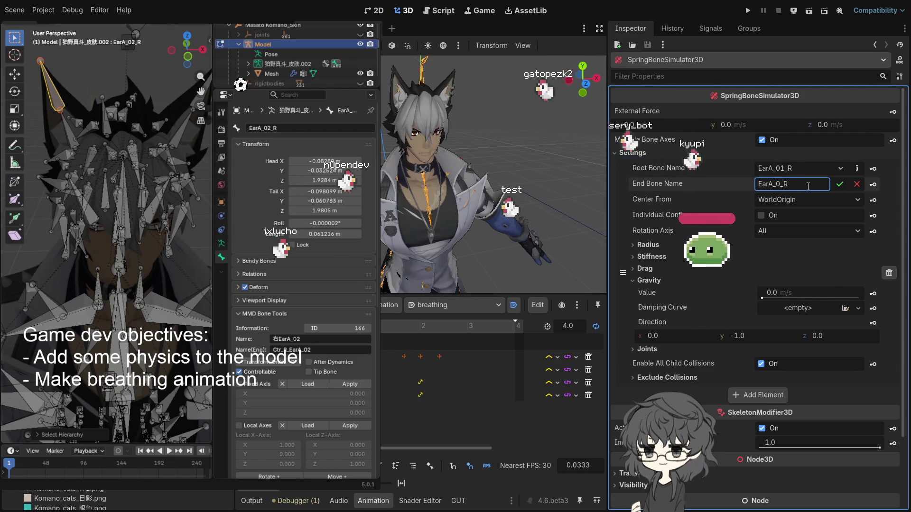
key("Return")
scroll(485, 110, "up", 4)
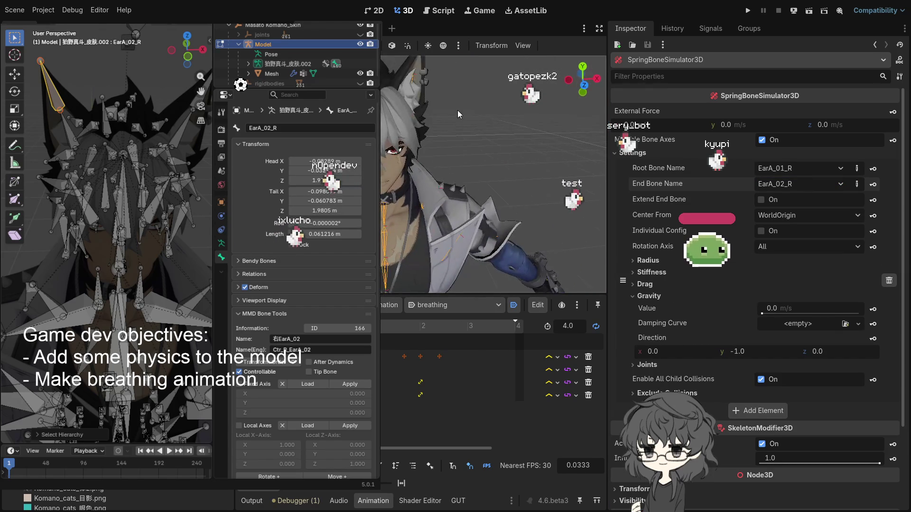
Turn on Extend End Bone for the ear chain and select the komano_cats Skeleton3D
scroll(466, 108, "down", 5)
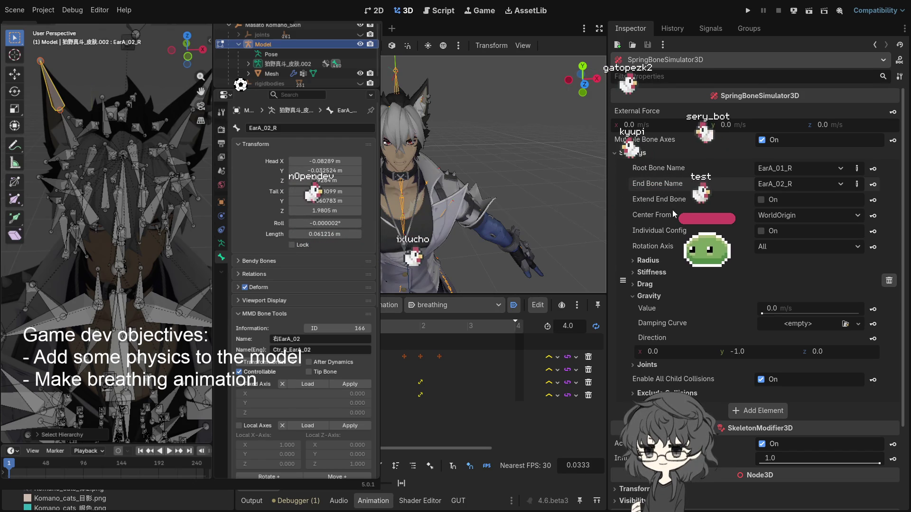
left_click(760, 200)
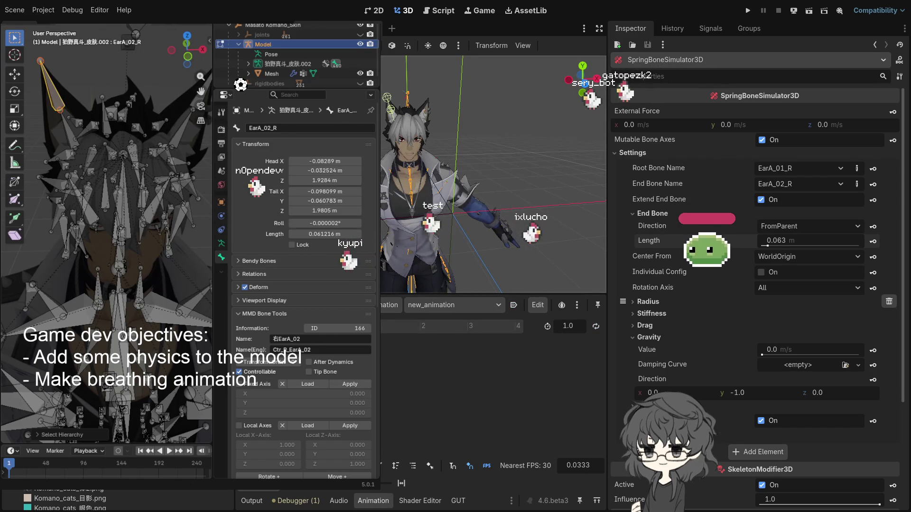
left_click(408, 142)
scroll(404, 97, "up", 3)
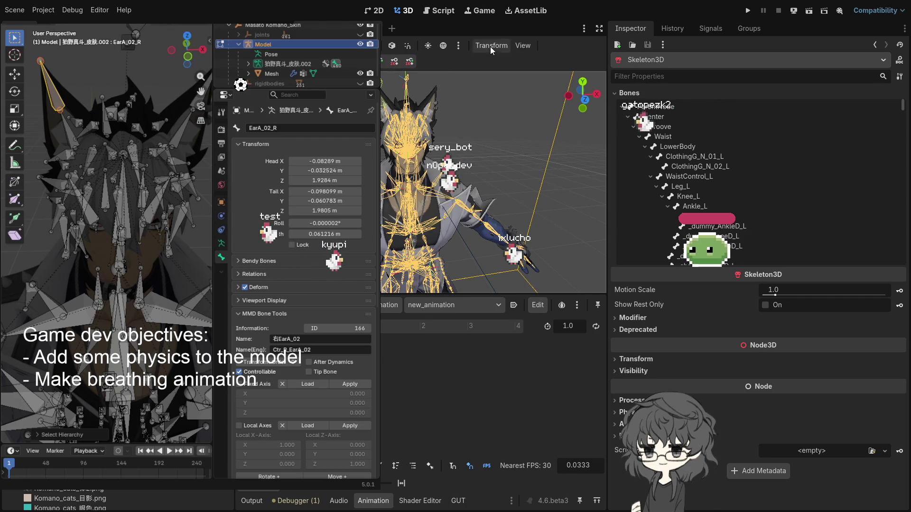
Zoom in on the character and key the neck bone's pose in new_animation
scroll(512, 167, "up", 6)
scroll(511, 167, "up", 4)
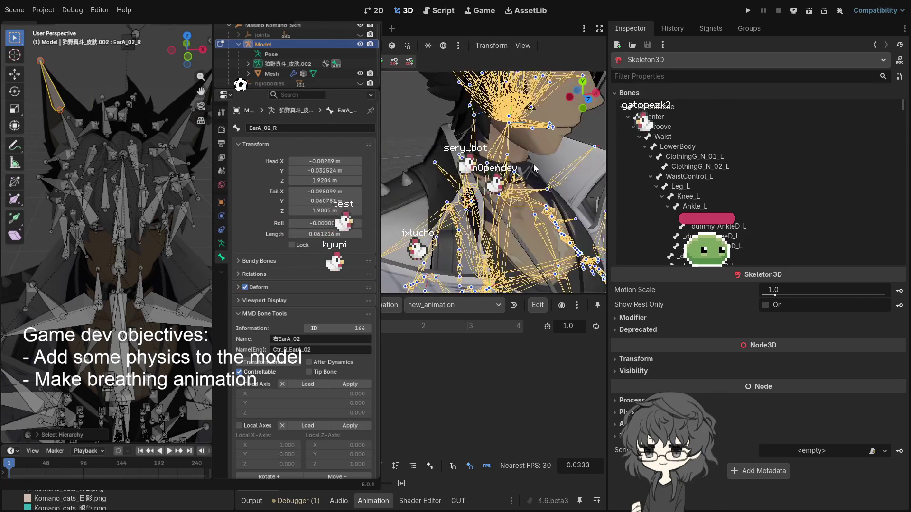
scroll(496, 163, "up", 1)
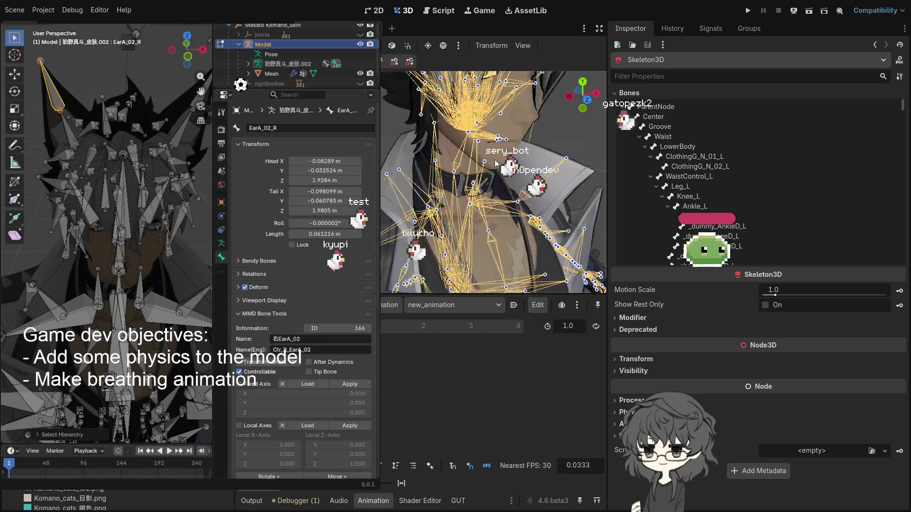
left_click(440, 180)
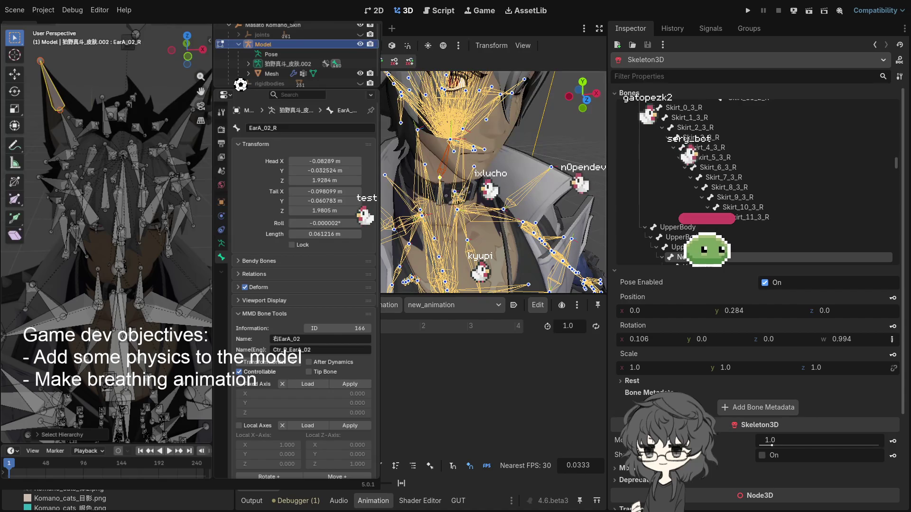
key("k")
Rotate the neck bone so the character's head turns to the side
left_click_drag(452, 258, 442, 254)
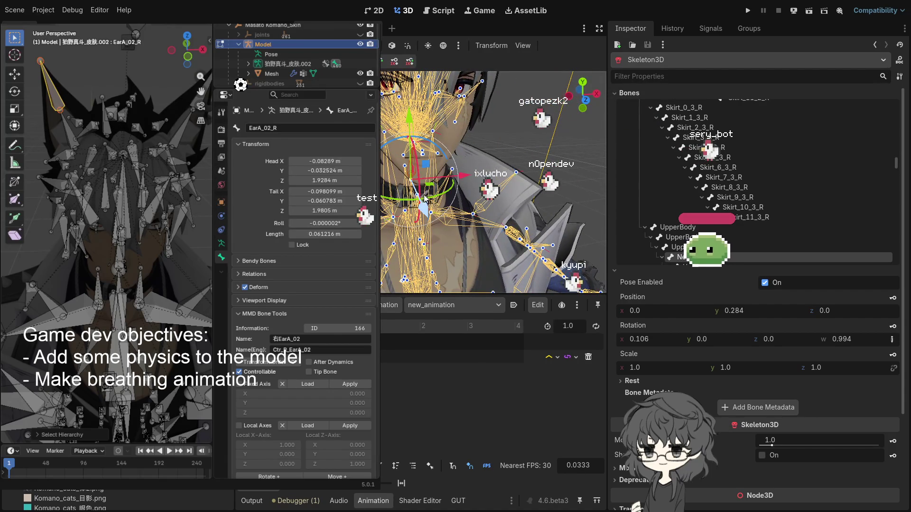
mouse_move(433, 201)
left_mouse_down()
mouse_move(451, 202)
mouse_move(427, 203)
left_mouse_up()
scroll(426, 204, "down", 5)
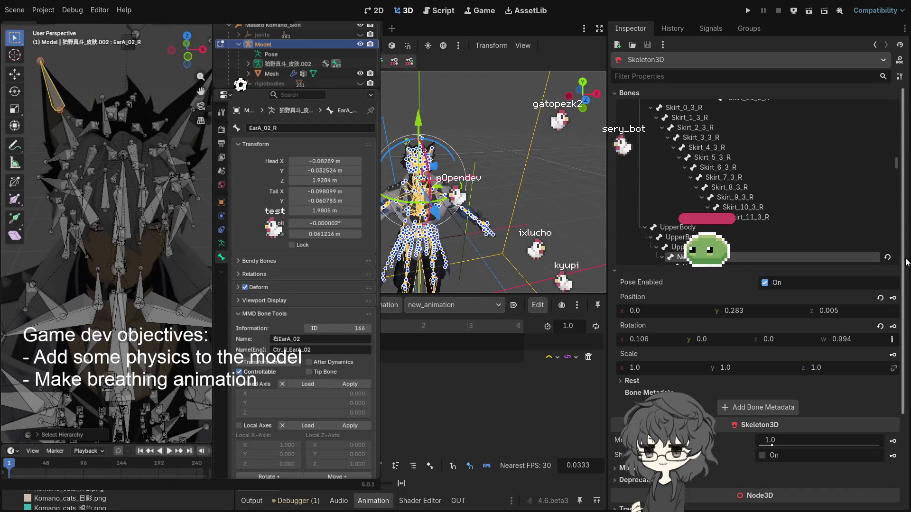
scroll(480, 195, "up", 5)
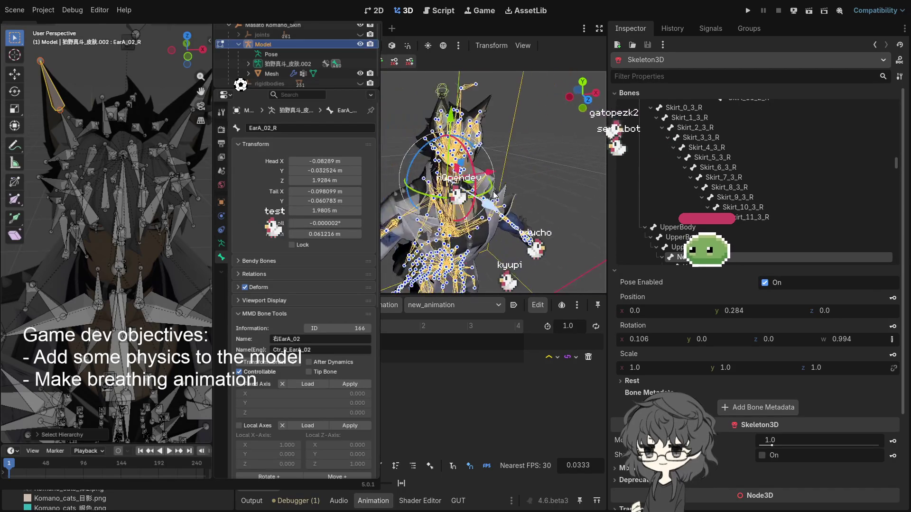
mouse_move(393, 209)
left_mouse_down()
mouse_move(413, 203)
mouse_move(396, 205)
left_mouse_up()
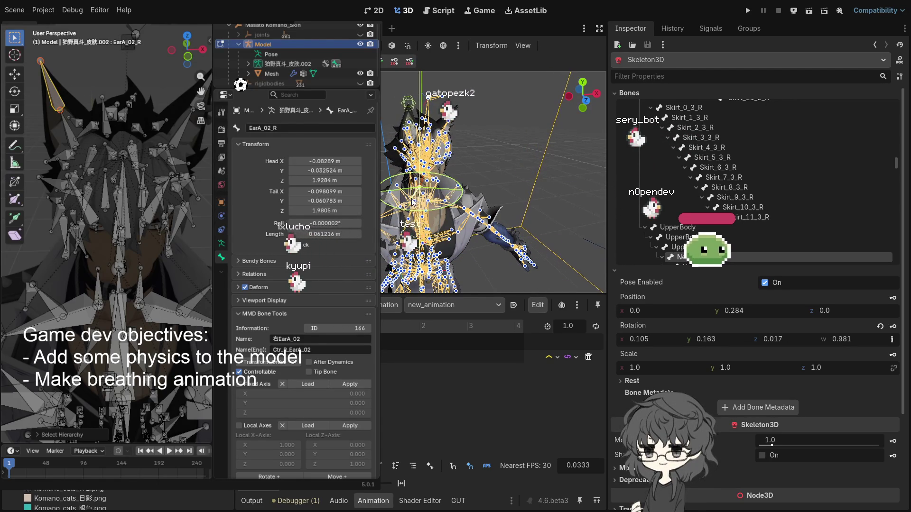
left_click_drag(412, 203, 408, 209)
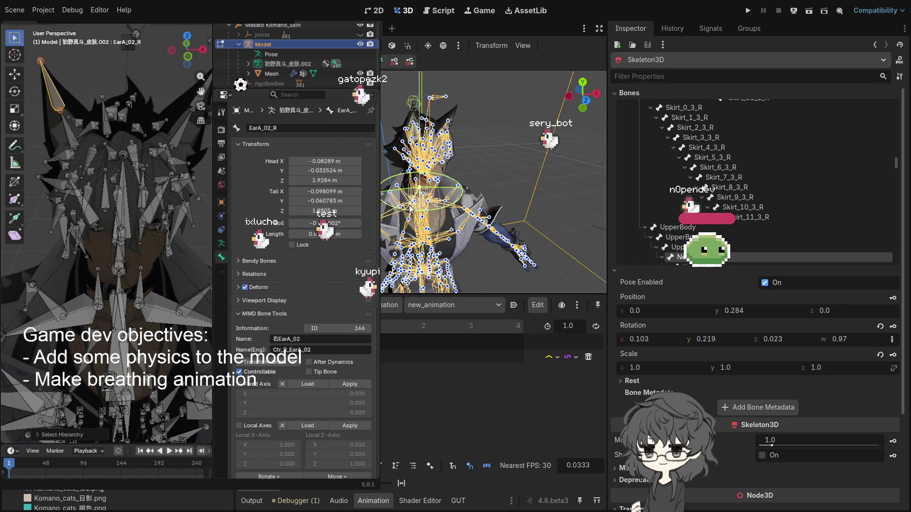
left_click_drag(388, 214, 364, 216)
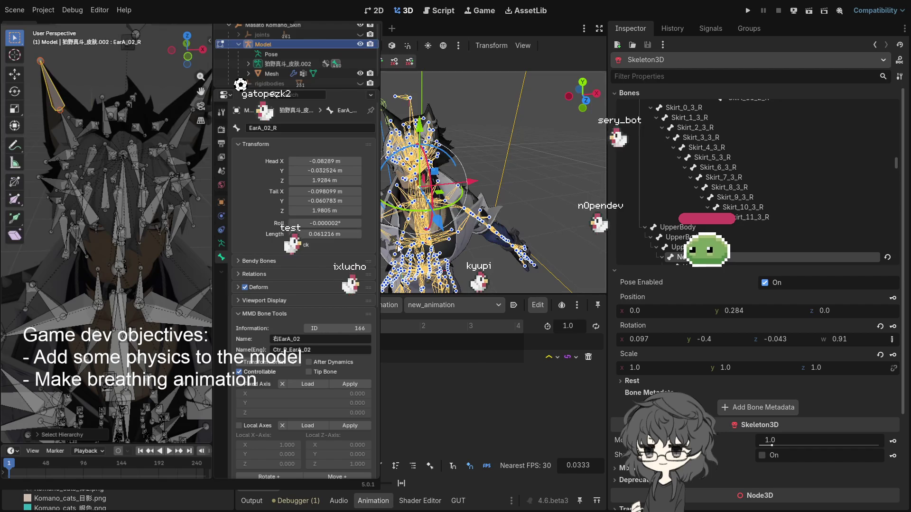
mouse_move(409, 212)
left_mouse_down()
mouse_move(470, 209)
mouse_move(449, 209)
left_mouse_up()
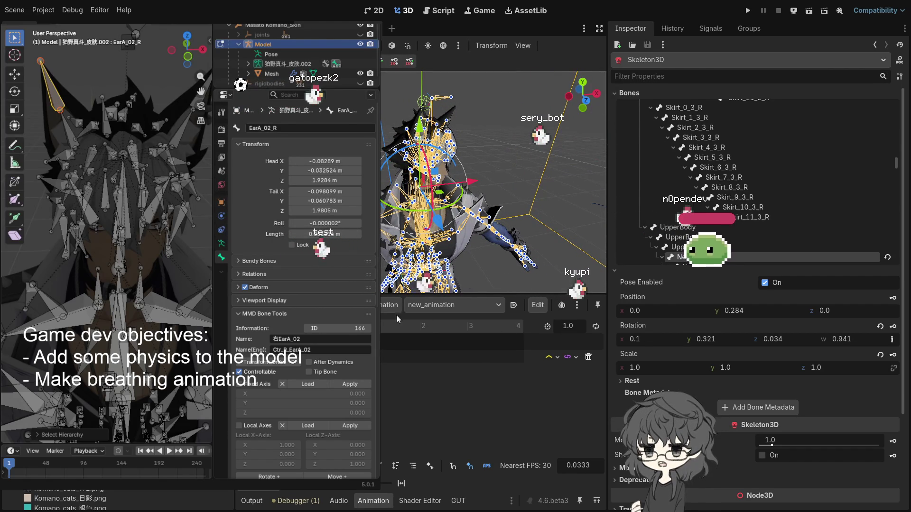
Set new_animation's length to 2.0 and scrub the timeline to preview the head turn
left_click(578, 328)
type("2")
key("Return")
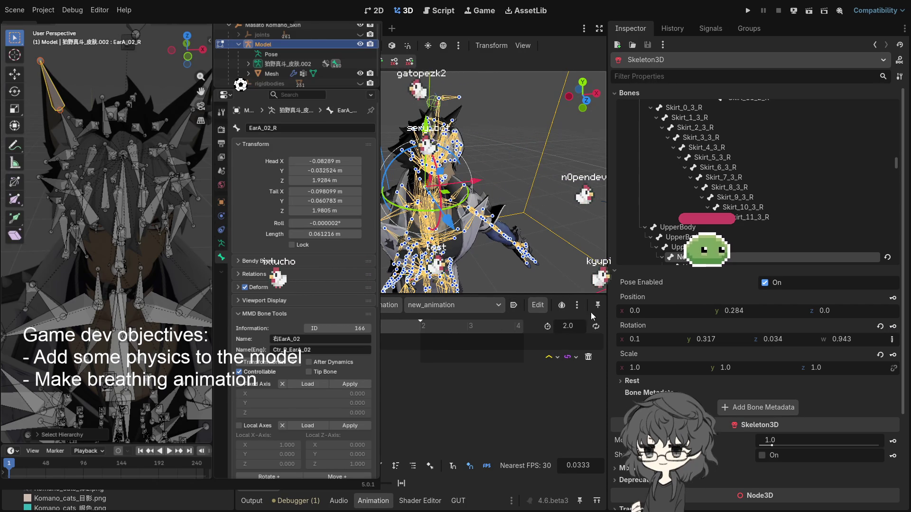
mouse_move(472, 190)
left_mouse_down()
mouse_move(497, 187)
mouse_move(463, 222)
left_mouse_up()
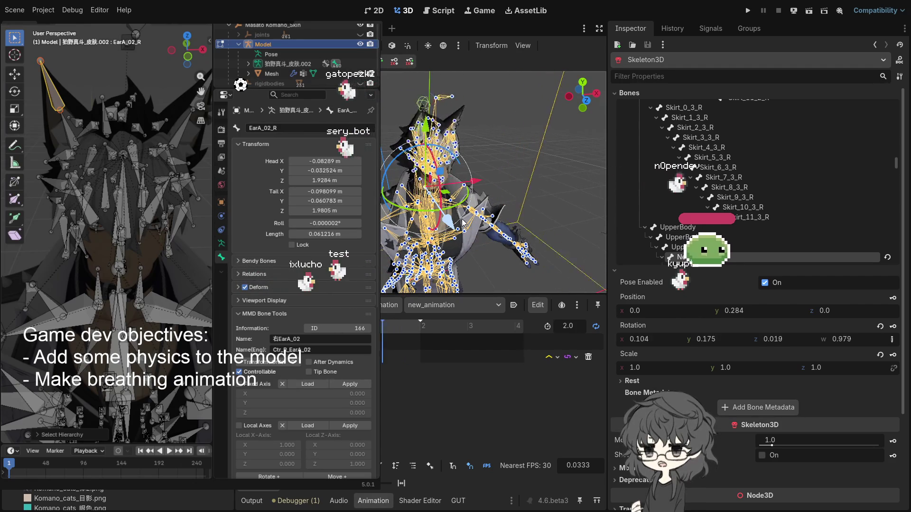
left_click_drag(445, 319, 441, 317)
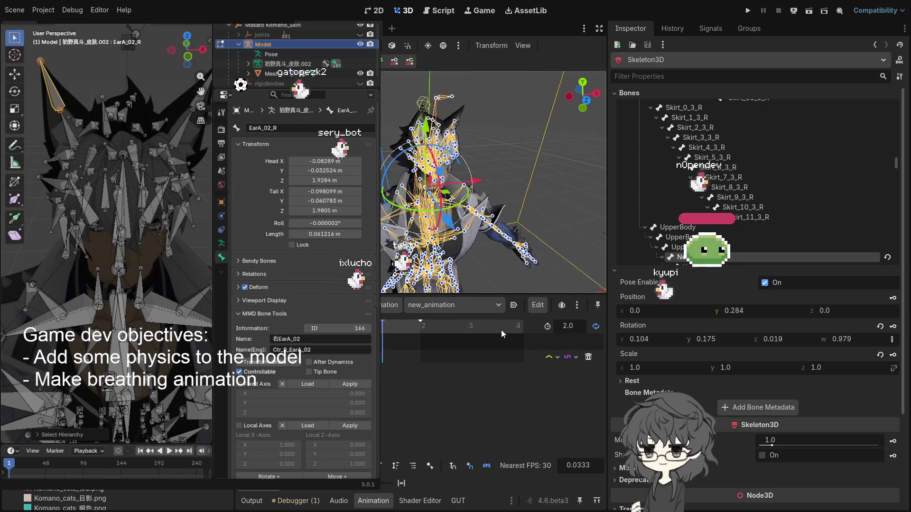
Set the animation length back to 1.0
left_click(570, 327)
type("1")
key("Return")
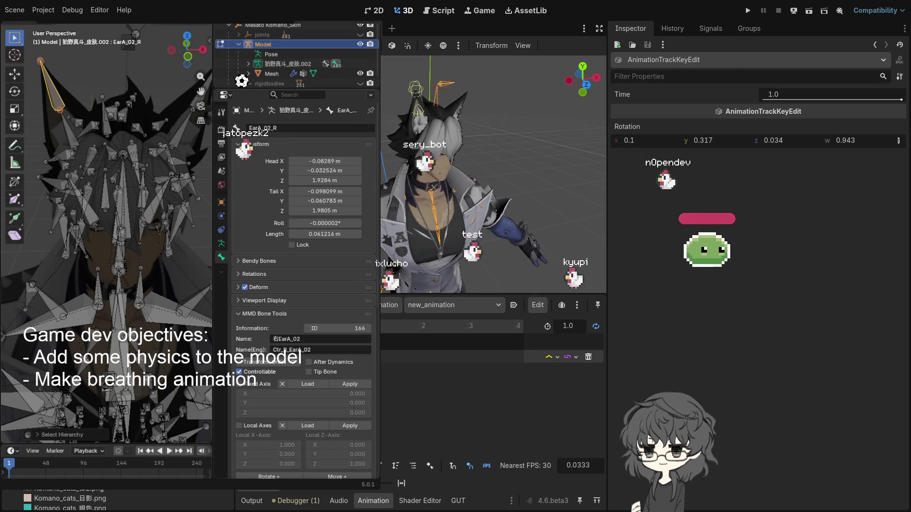
Move the head-turn key to 0.3333 s and shorten new_animation to 0.6 s
left_click(402, 383)
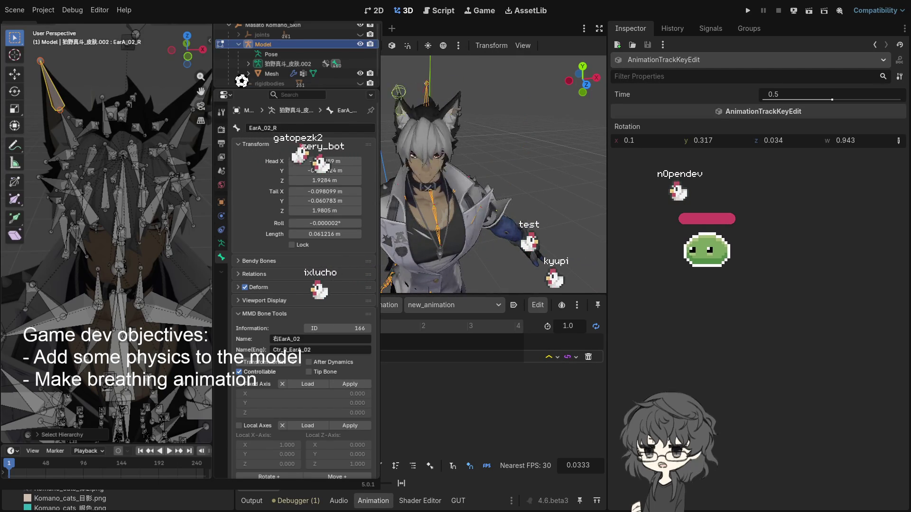
left_click(397, 365)
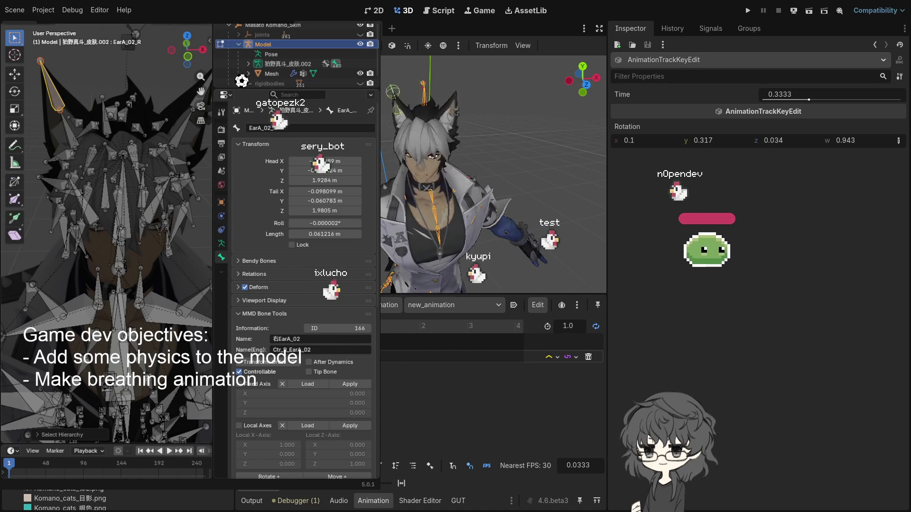
left_click(555, 327)
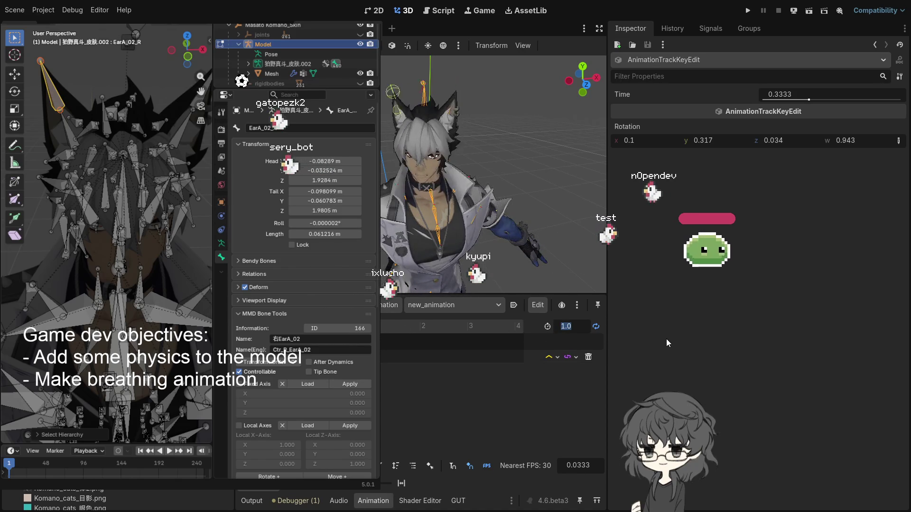
type("0.6")
key("Return")
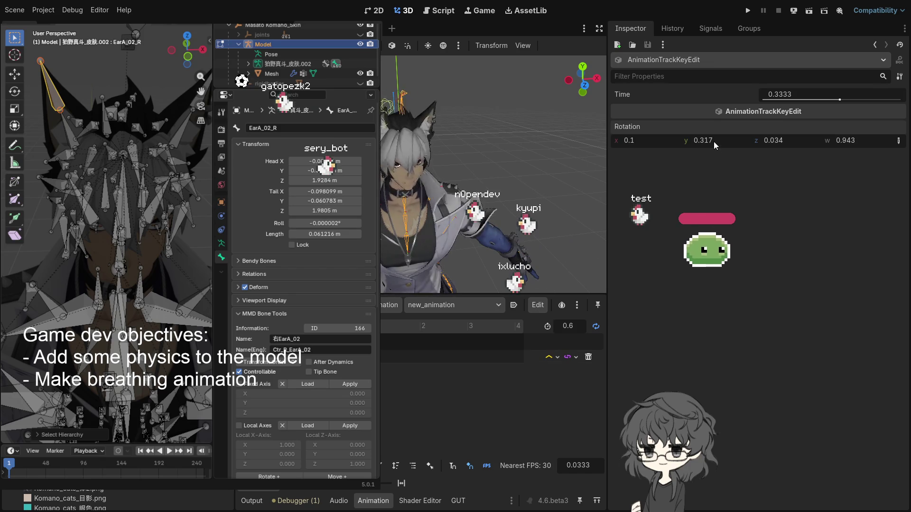
Lower the key's Rotation y value to 0.352
mouse_move(713, 142)
left_mouse_down()
mouse_move(728, 212)
mouse_move(711, 174)
mouse_move(720, 147)
mouse_move(738, 140)
left_mouse_up()
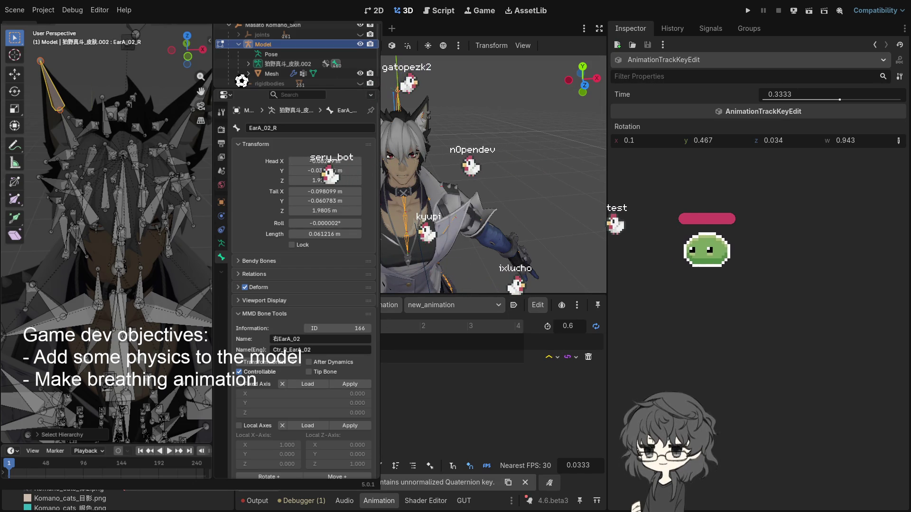
scroll(475, 208, "up", 2)
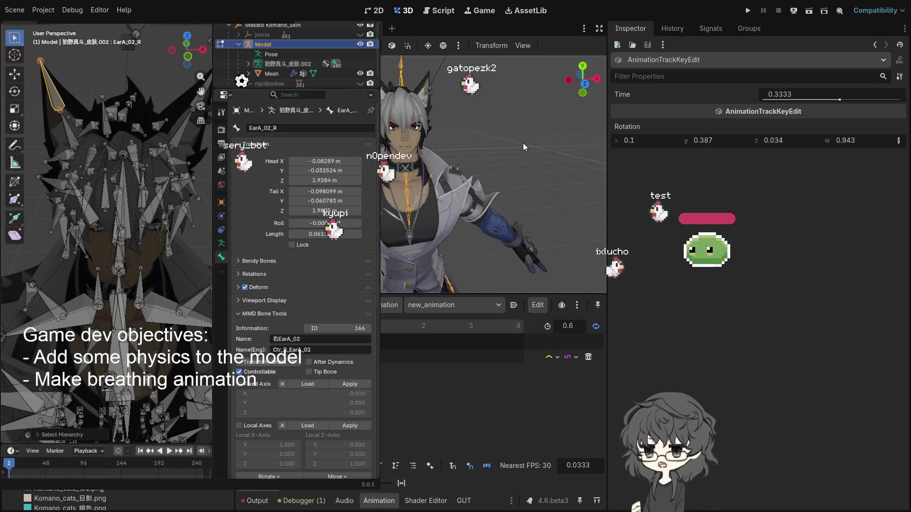
left_click_drag(702, 140, 697, 140)
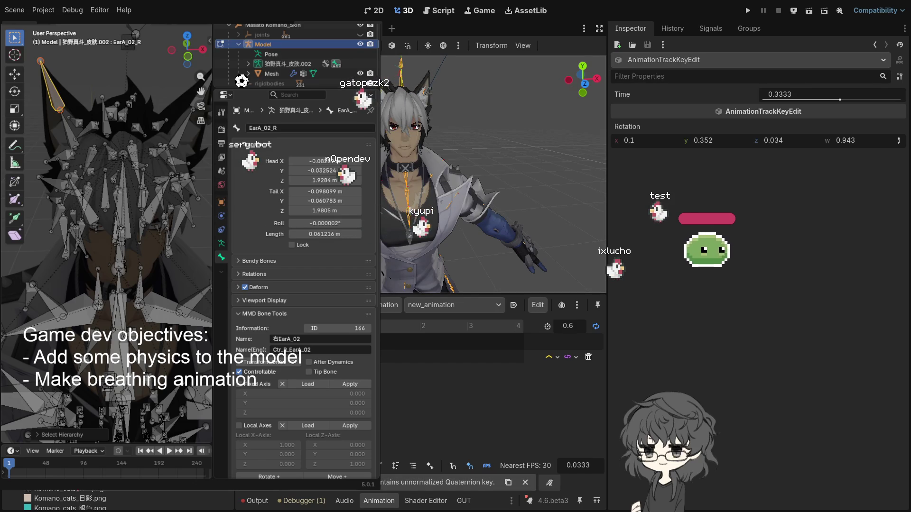
left_click(451, 64)
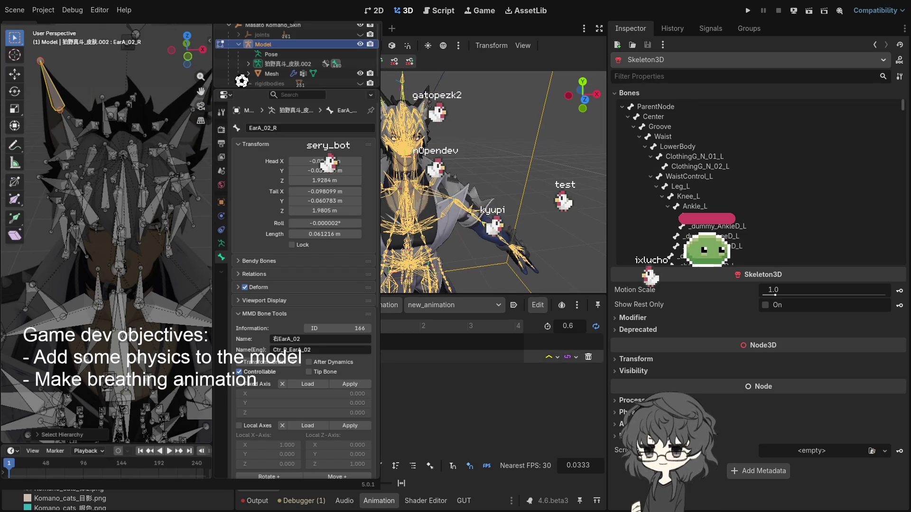
Deselect the animation key and select the neck bone on the character's skeleton
left_click(486, 357)
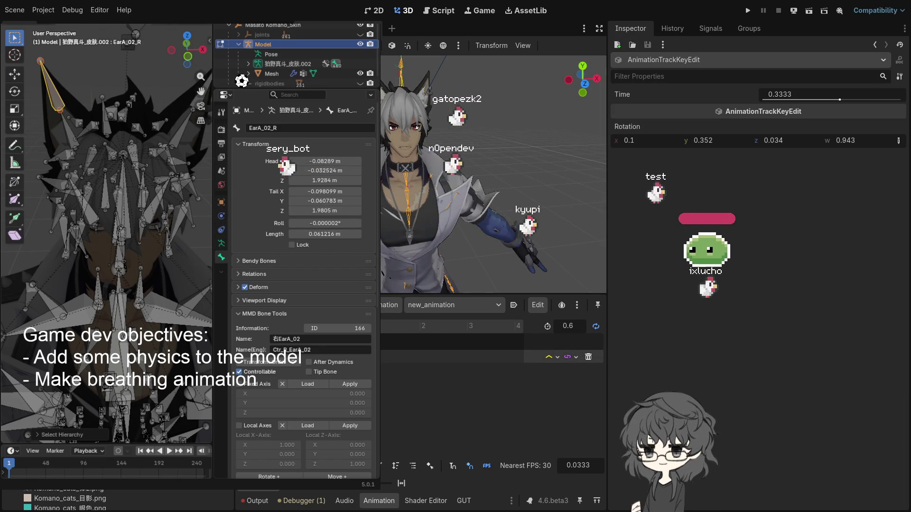
left_click(325, 357)
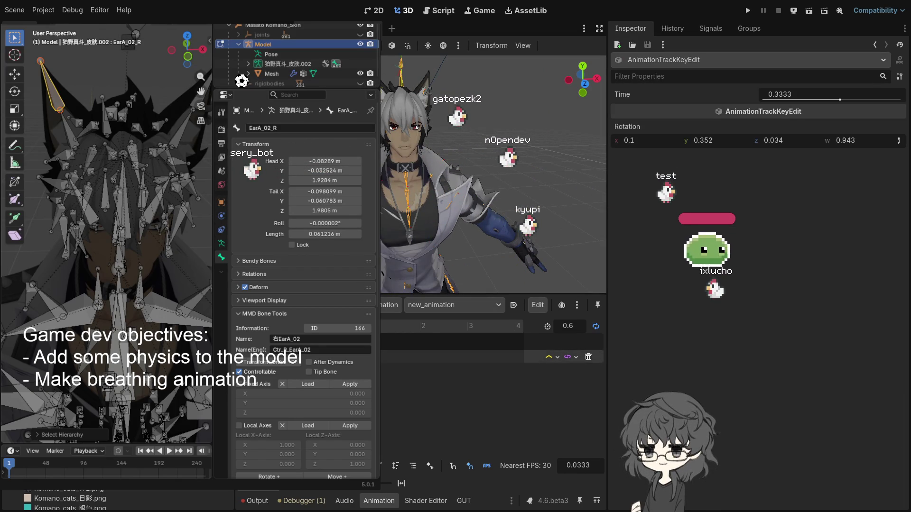
left_click(415, 354)
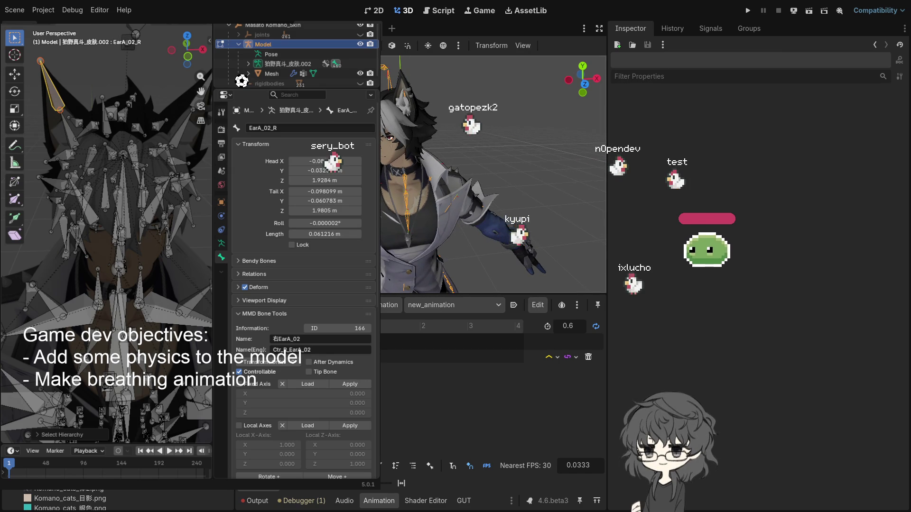
left_click(451, 55)
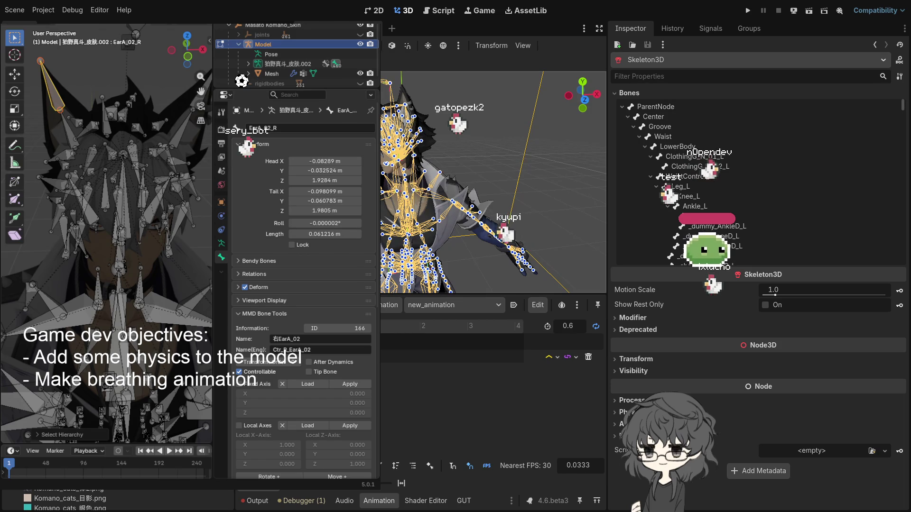
key("Down")
key("Up")
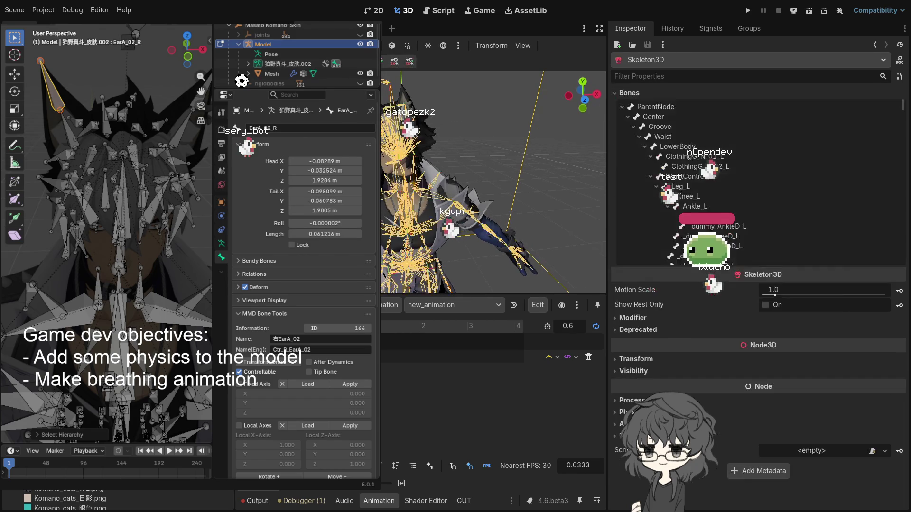
scroll(407, 180, "up", 3)
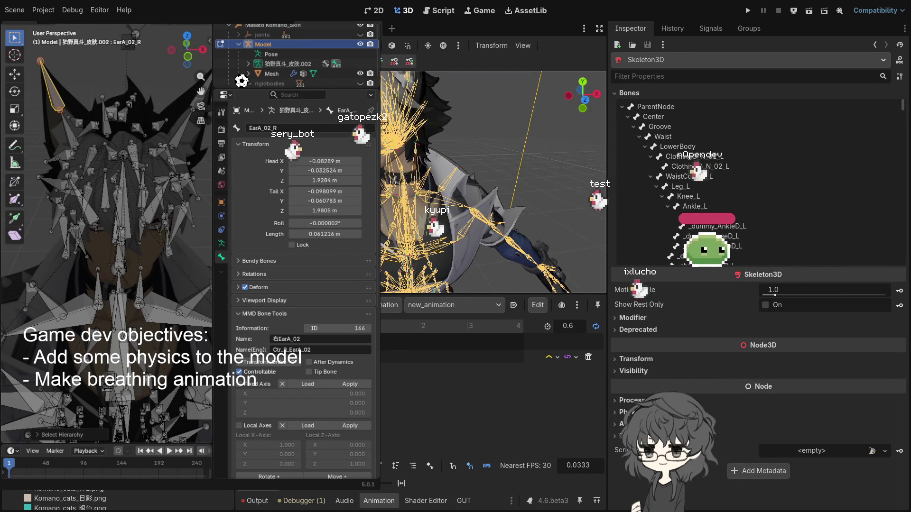
left_click_drag(417, 176, 451, 157)
left_click(681, 256)
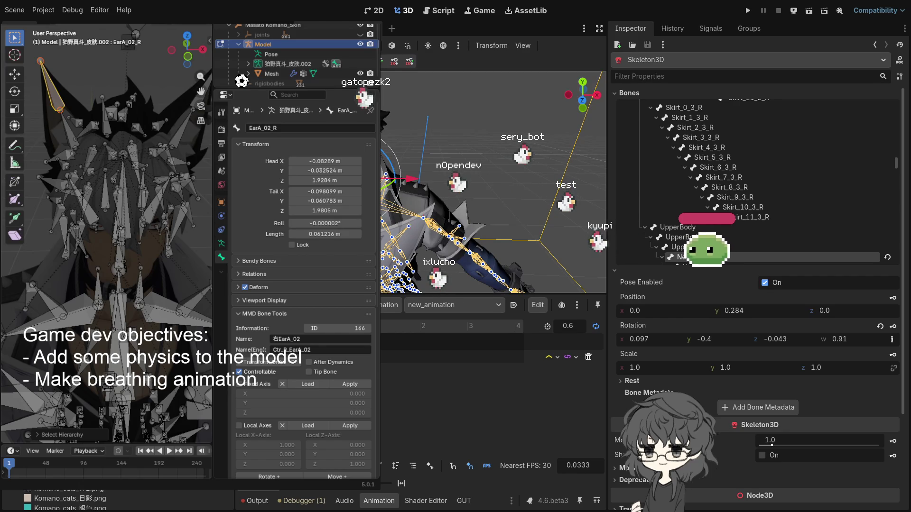
Test rotations on the upper-body bone, undoing and redoing the last one
mouse_move(388, 186)
left_mouse_down()
mouse_move(383, 195)
mouse_move(436, 169)
left_mouse_up()
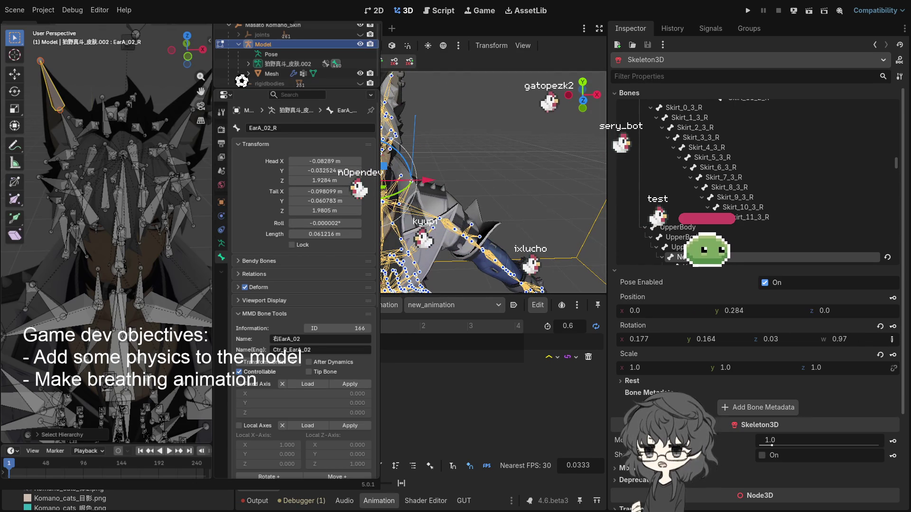
mouse_move(390, 268)
left_mouse_down()
mouse_move(486, 198)
mouse_move(467, 216)
mouse_move(405, 219)
left_mouse_up()
key("ctrl+z")
key("ctrl+z")
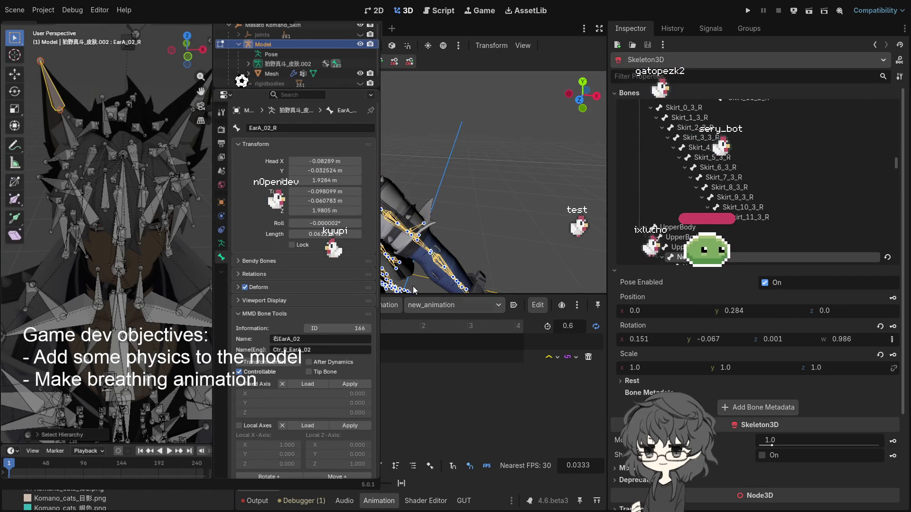
key("ctrl+shift+z")
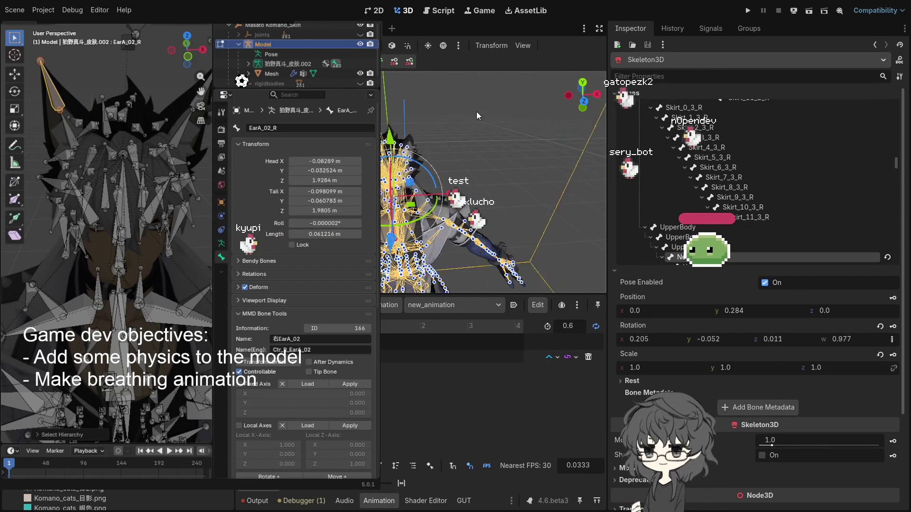
Clear the bone selection and deselect the skeleton to hide its bone overlay
left_click(514, 306)
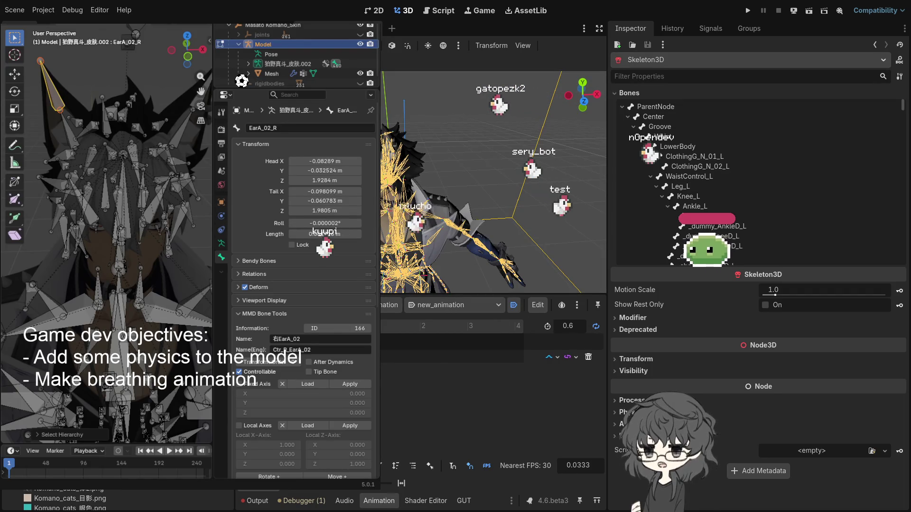
scroll(426, 190, "up", 5)
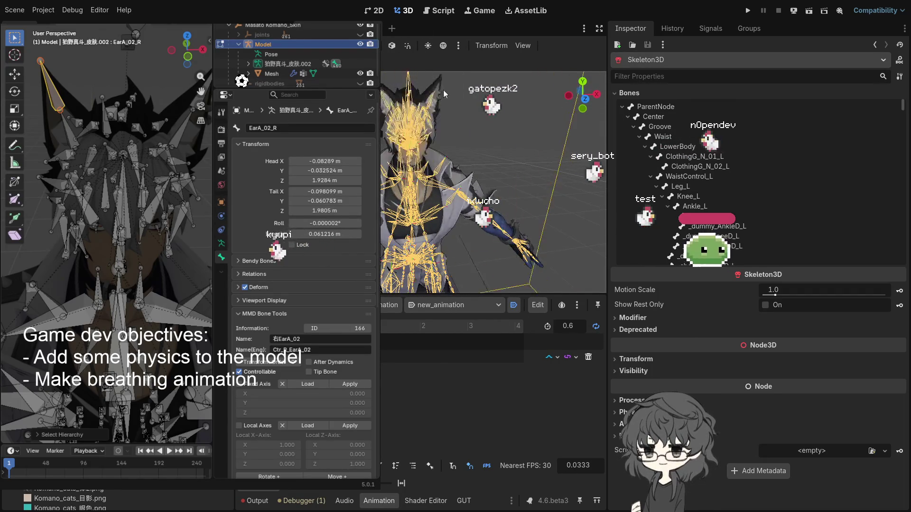
left_click(494, 119)
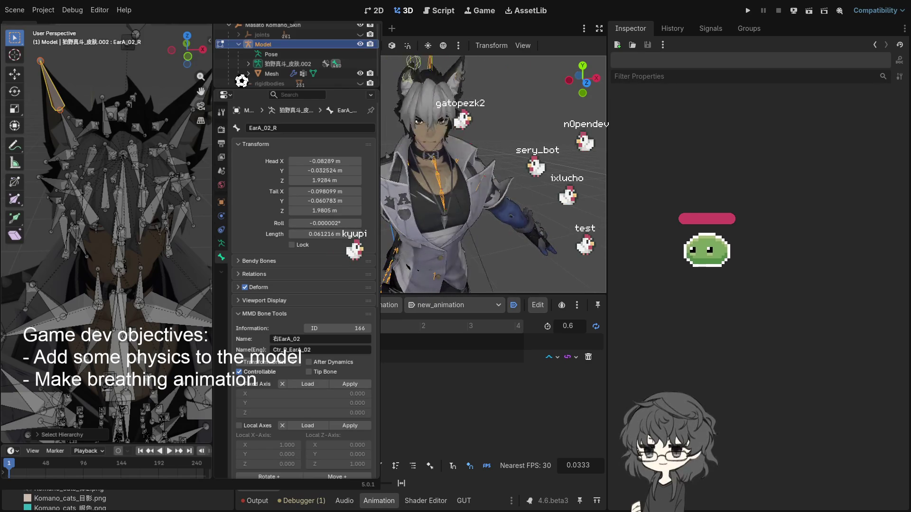
left_click(541, 205)
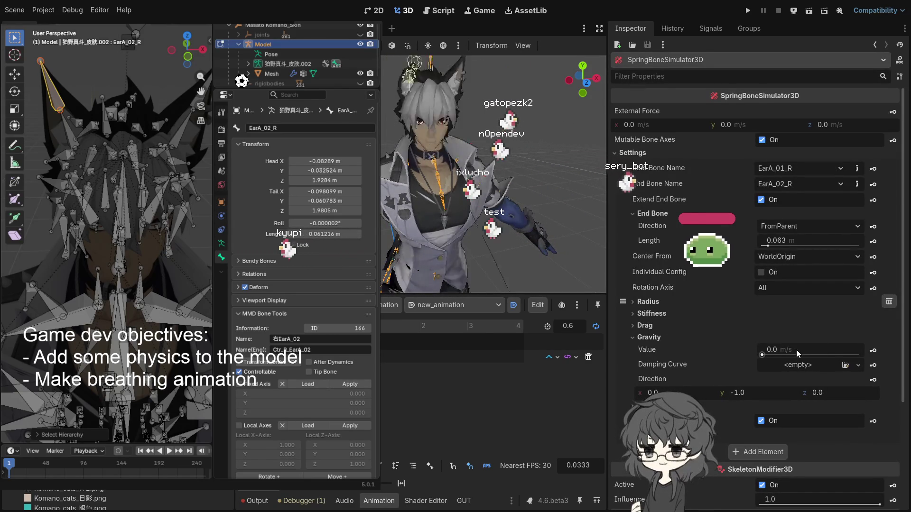
Set the ear chain's gravity to 0.13 m/s and its drag value to 0.68
left_click_drag(762, 354, 778, 355)
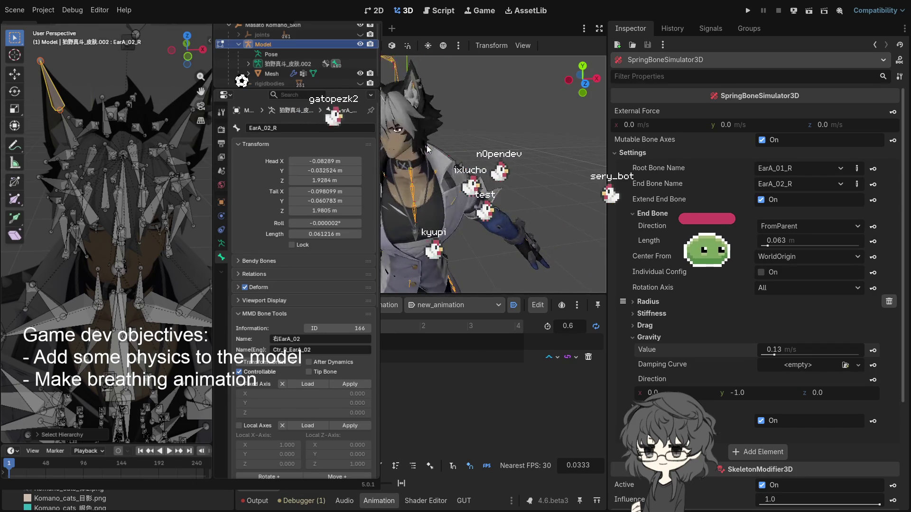
left_click_drag(426, 150, 490, 158)
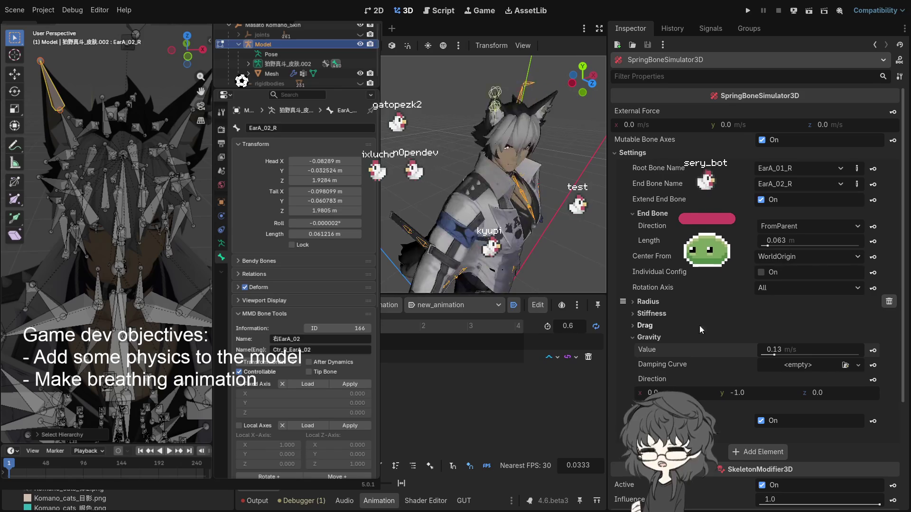
left_click(645, 325)
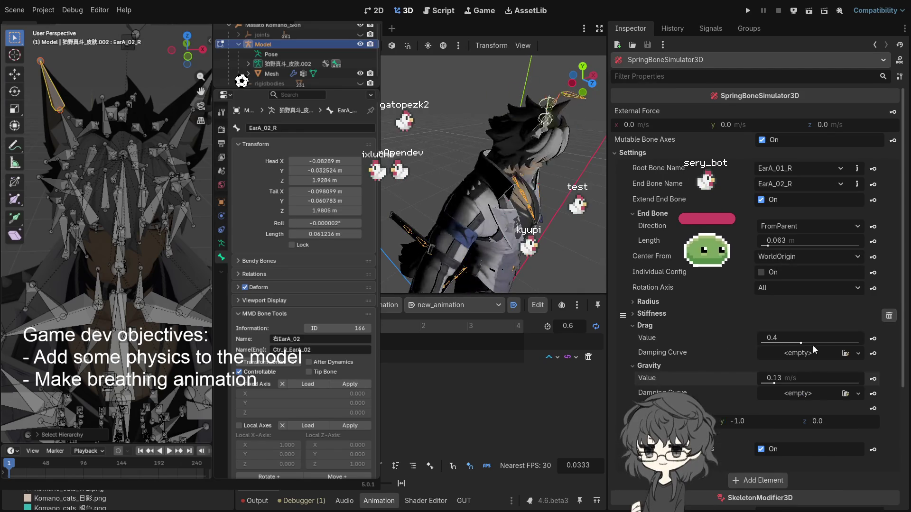
left_click_drag(795, 342, 827, 346)
mouse_move(487, 191)
left_mouse_down()
mouse_move(417, 180)
mouse_move(455, 184)
left_mouse_up()
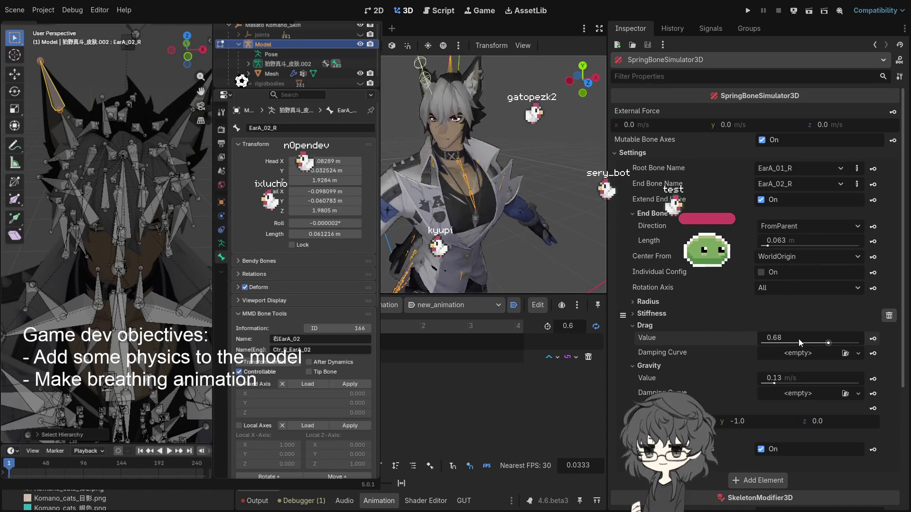
left_click(665, 315)
Raise the ear chain's stiffness to about 2.5 and its gravity to 0.33 m/s
left_click_drag(788, 328, 811, 332)
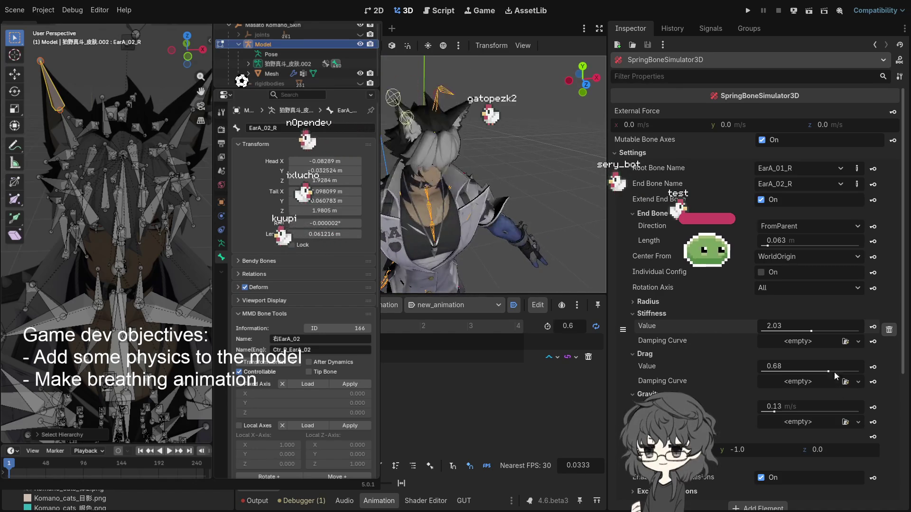
left_click_drag(810, 331, 821, 334)
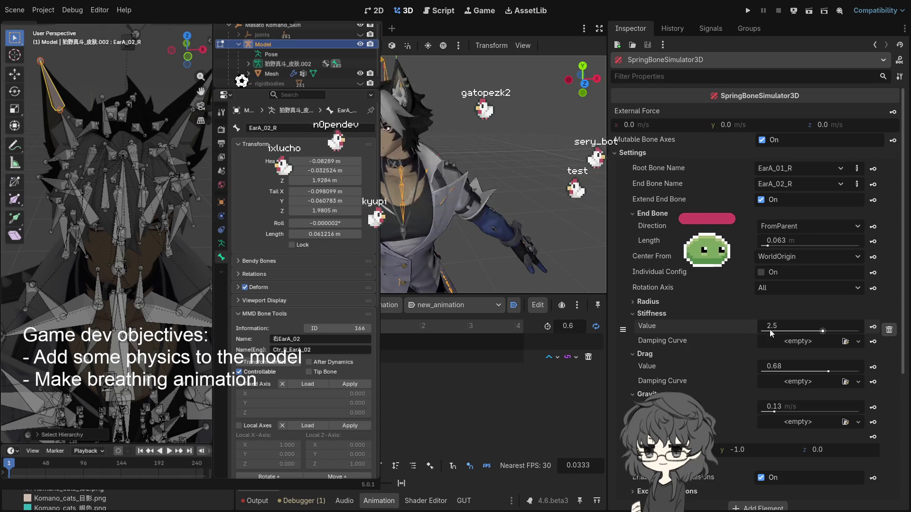
scroll(651, 360, "down", 2)
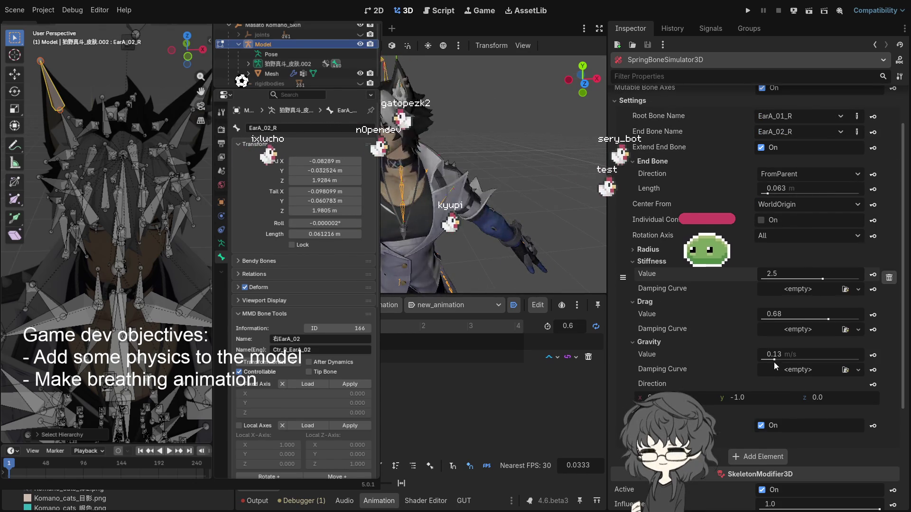
left_click_drag(775, 360, 793, 363)
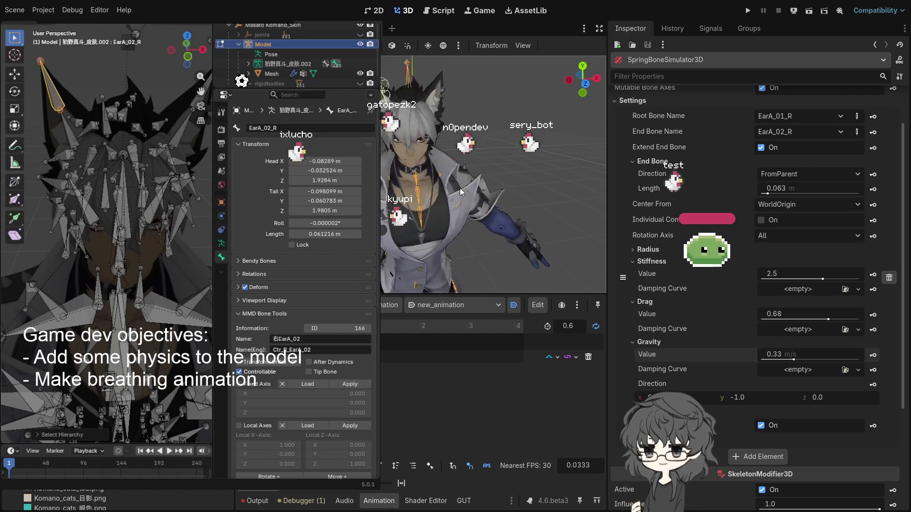
Bring the ear chain's stiffness back down to 1.82
left_click(823, 278)
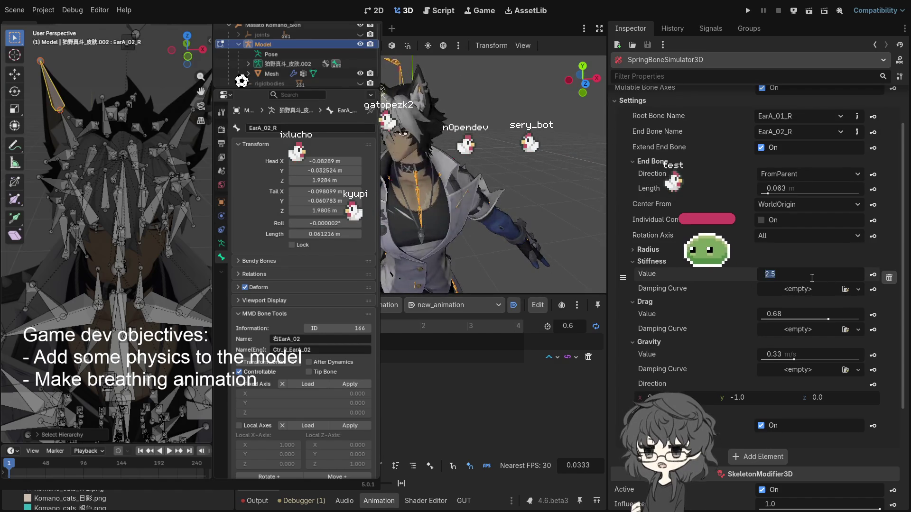
left_click(730, 262)
left_click(656, 258)
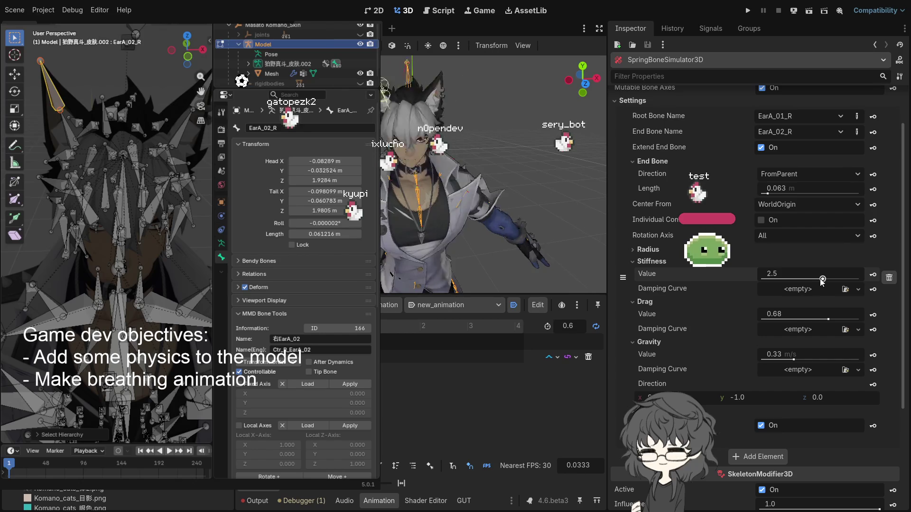
left_click_drag(816, 281, 808, 283)
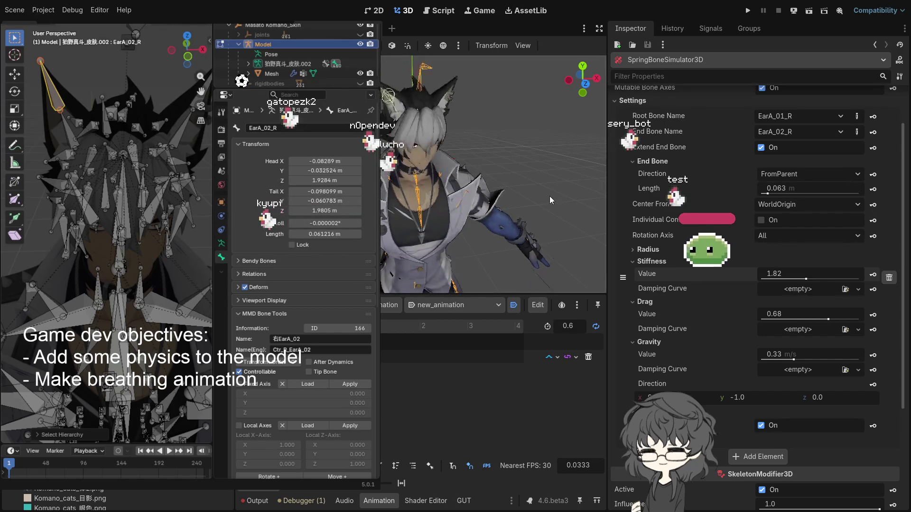
scroll(732, 264, "up", 3)
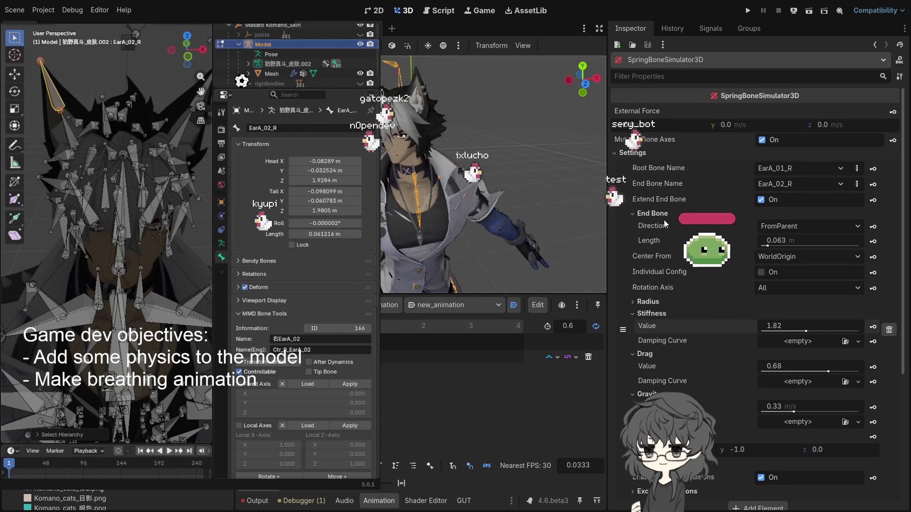
scroll(706, 223, "down", 5)
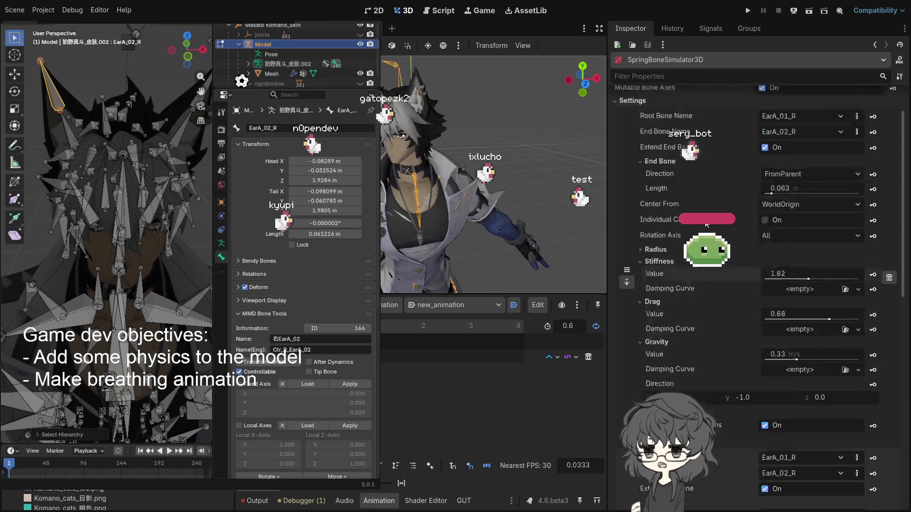
scroll(707, 223, "up", 5)
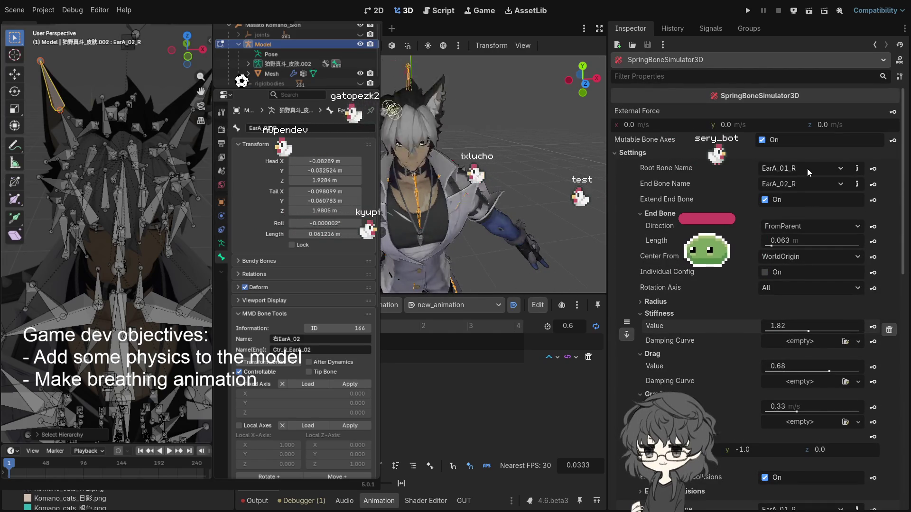
left_click(797, 170)
Retarget the chain to the left ear: root EarA_01_L, end EarA_02_L
key("BackSpace")
type("L")
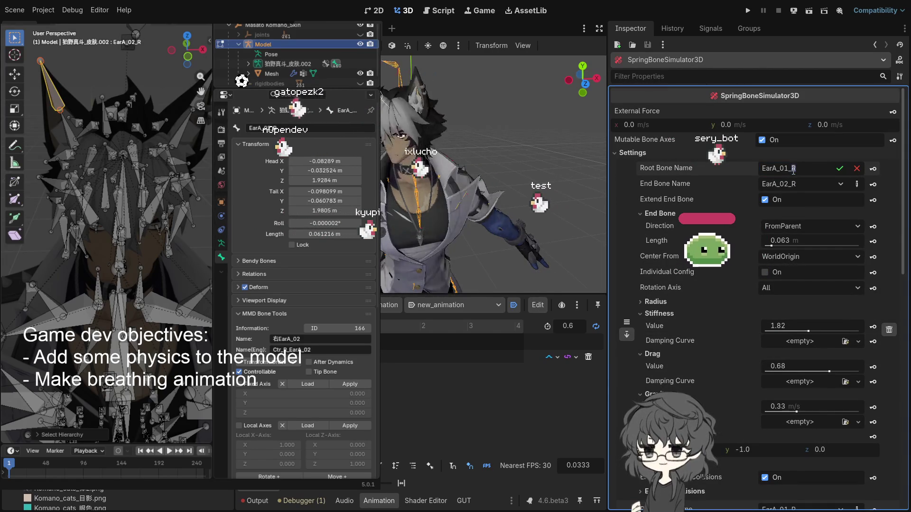
key("Return")
left_click(856, 184)
type("L")
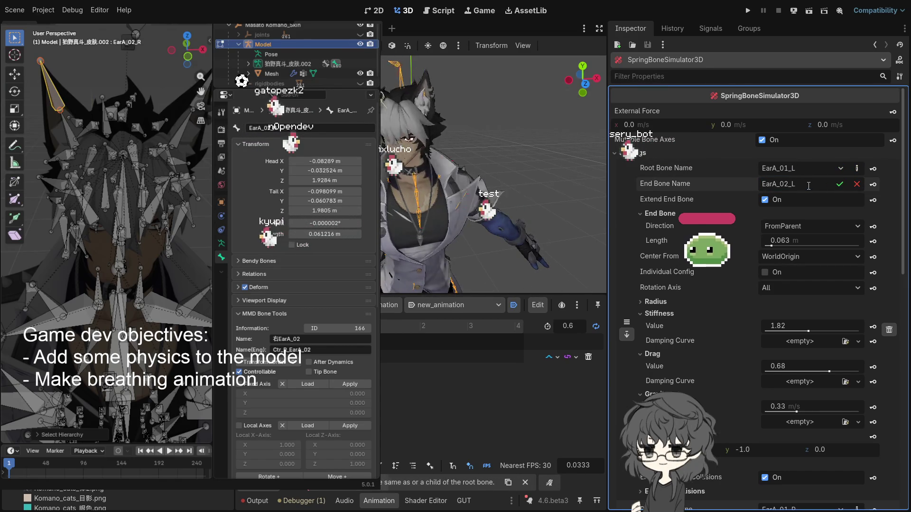
key("Return")
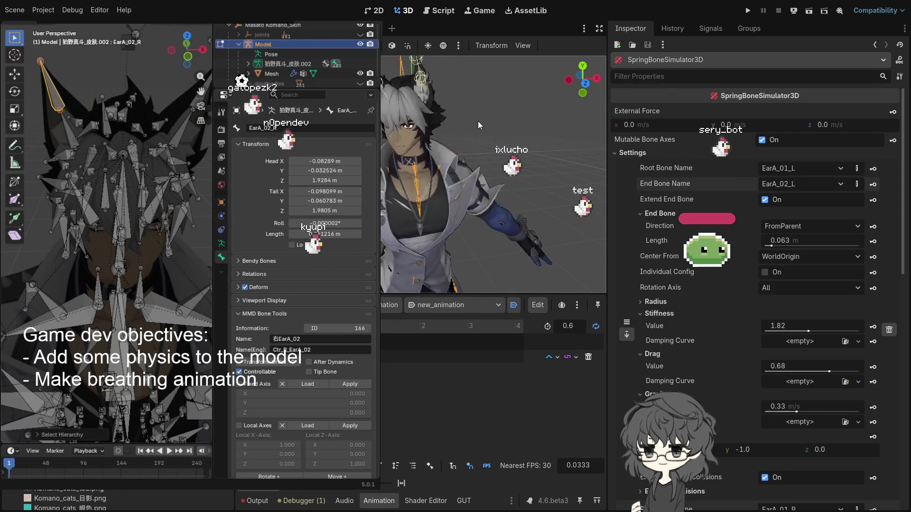
Browse the Scene tree nodes and select SpringBoneSimulator3D2
scroll(705, 275, "down", 8)
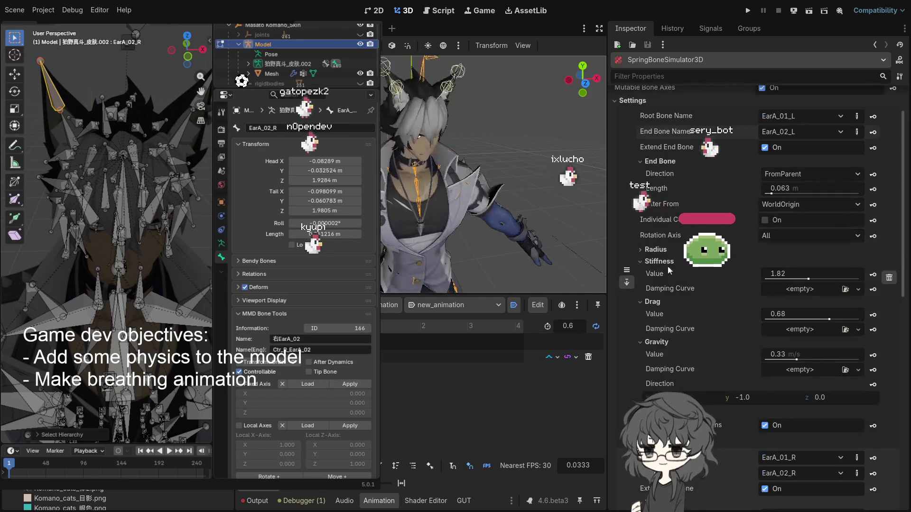
scroll(670, 167, "up", 8)
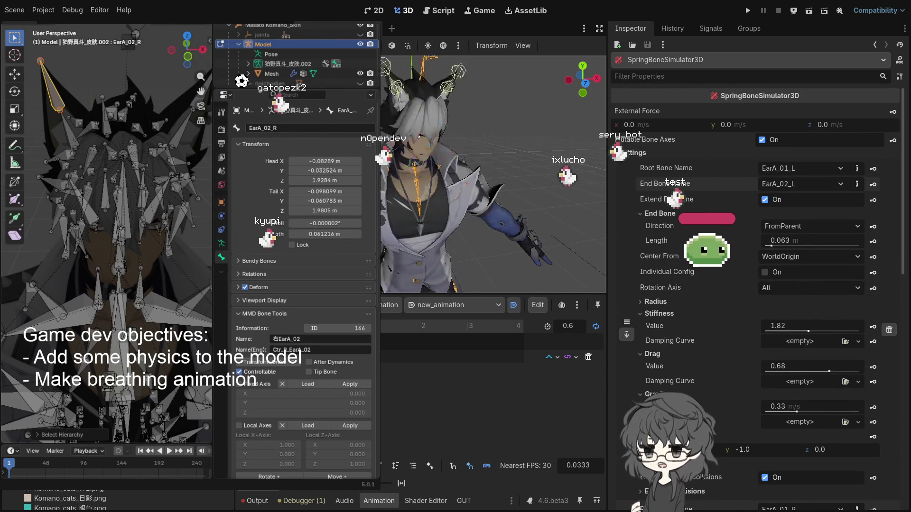
left_click(416, 155)
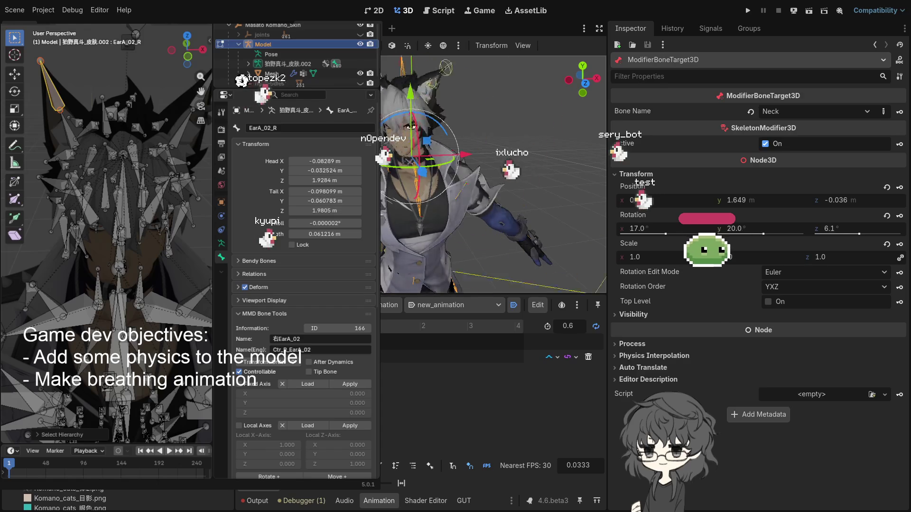
left_click(408, 263)
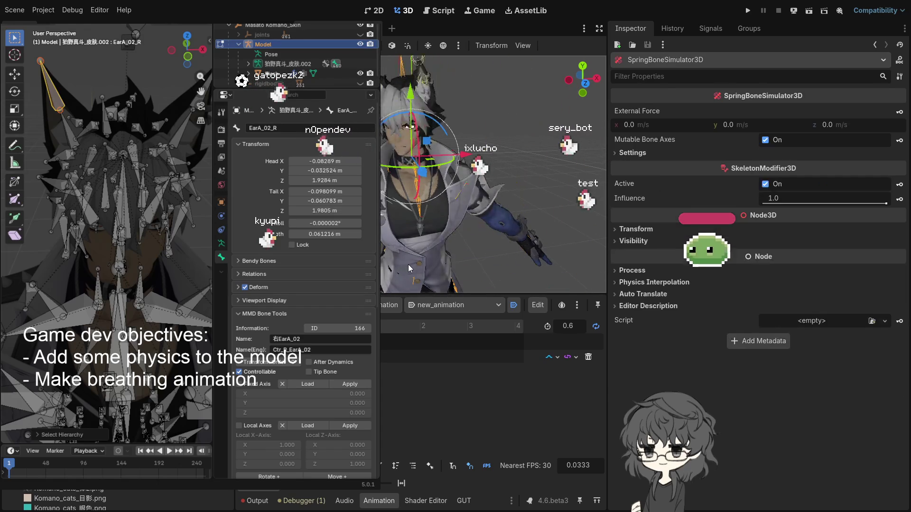
left_click(414, 135)
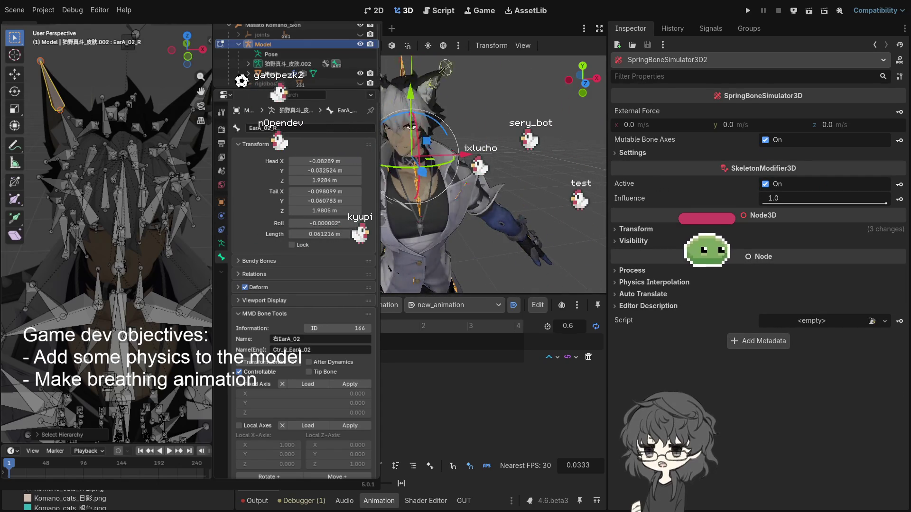
key("Escape")
left_click(414, 135)
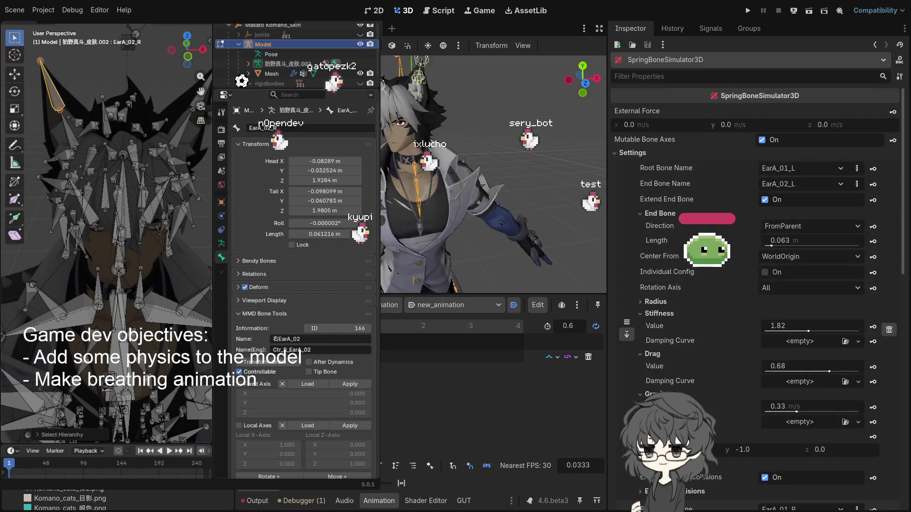
left_click(415, 151)
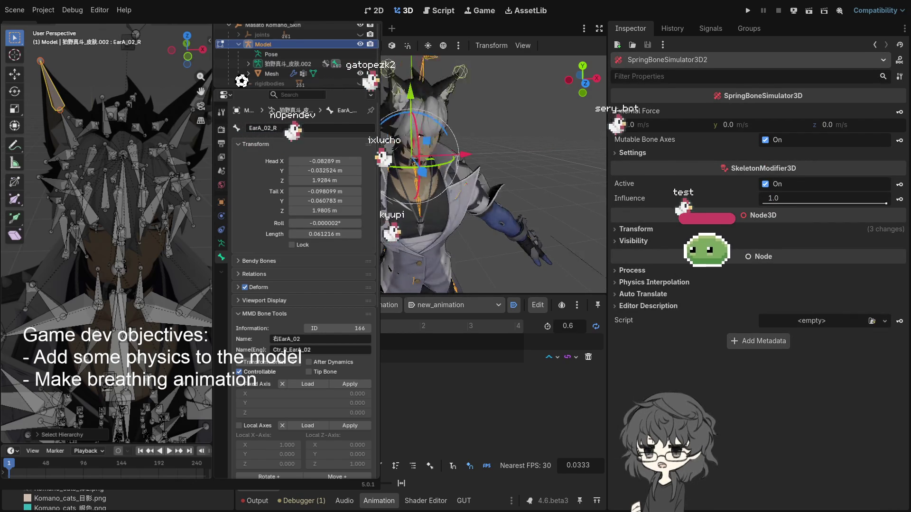
key("Escape")
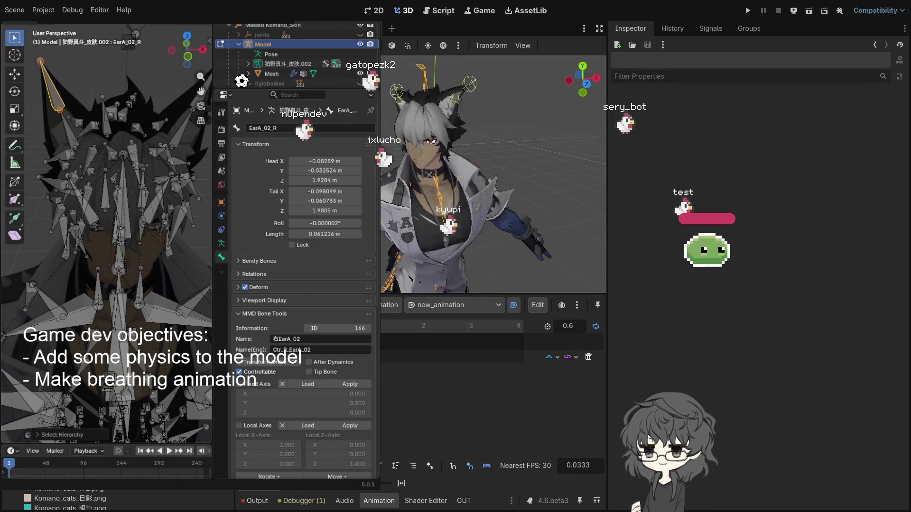
Inspect the rig's head and ear bones in Blender, select HairA_01_L, and switch to pose mode
left_click_drag(411, 141, 411, 142)
left_click_drag(172, 222, 142, 205)
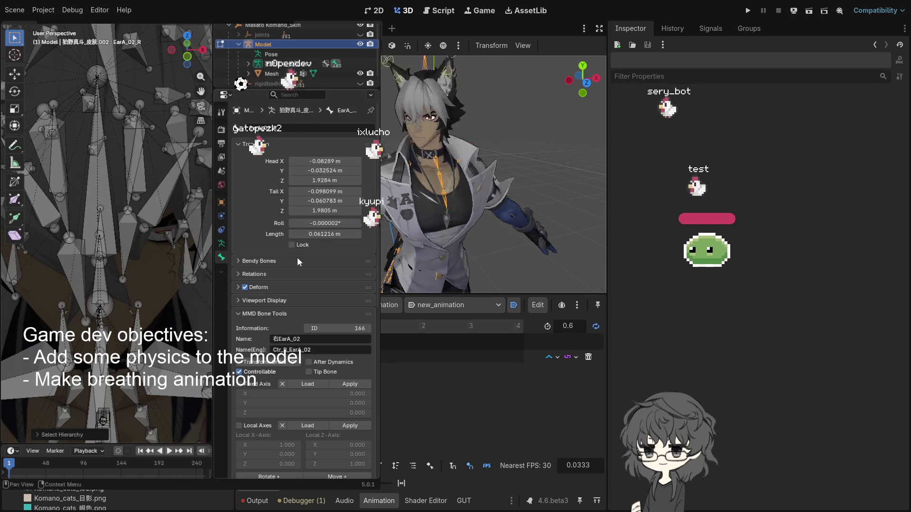
mouse_move(187, 325)
left_mouse_down()
mouse_move(129, 269)
mouse_move(118, 150)
left_mouse_up()
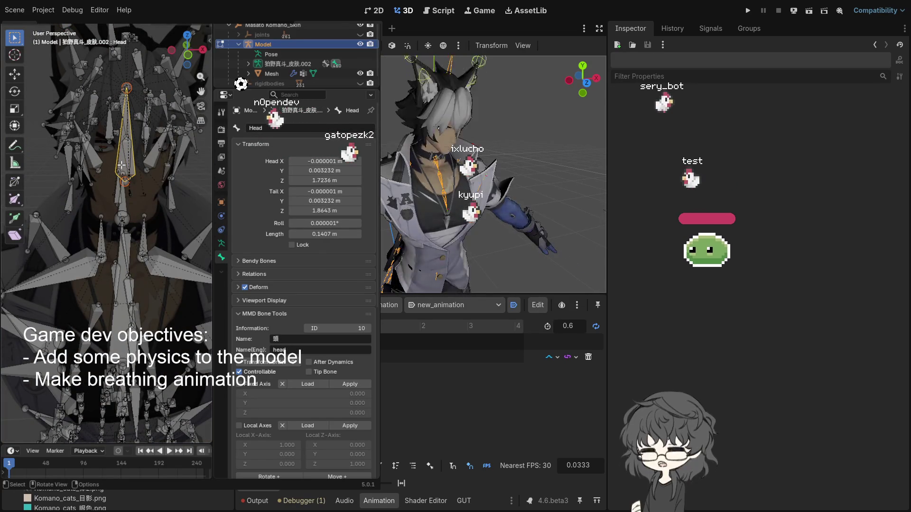
mouse_move(139, 197)
left_mouse_down()
mouse_move(164, 191)
mouse_move(123, 219)
mouse_move(129, 203)
left_mouse_up()
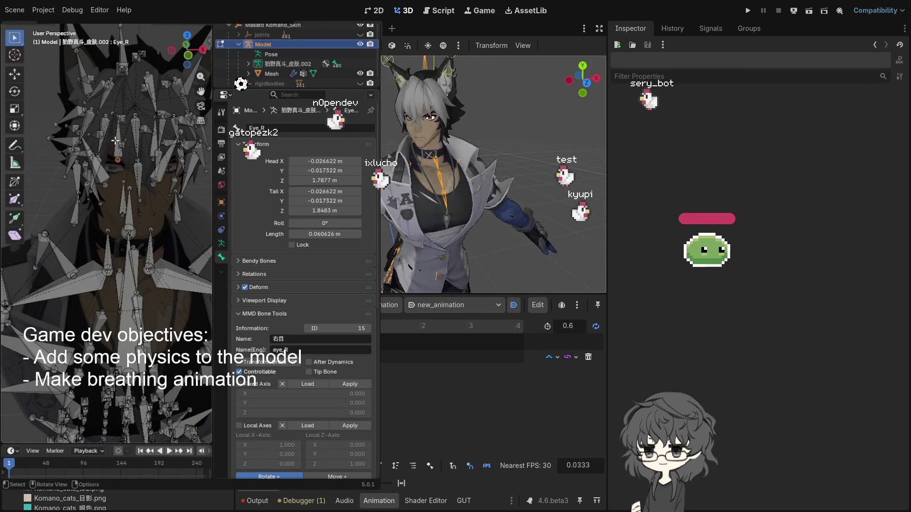
left_click_drag(122, 138, 114, 141)
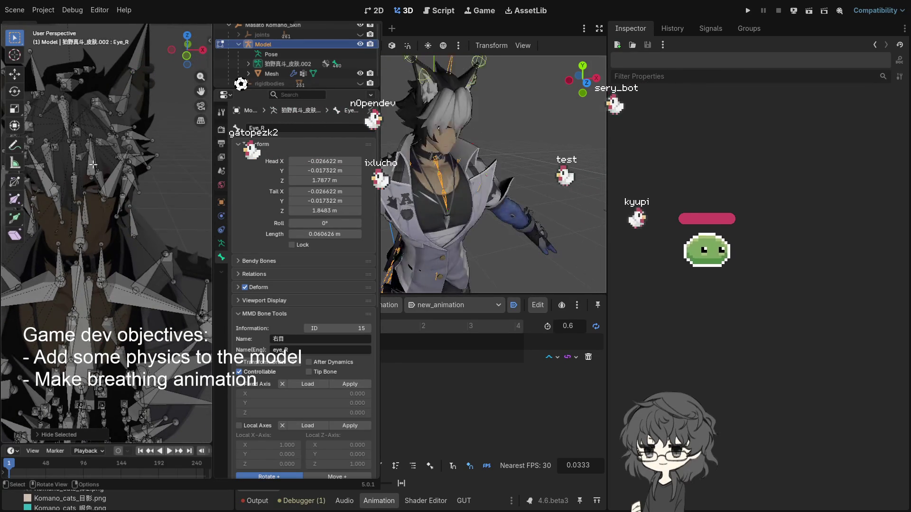
left_click_drag(90, 212, 96, 212)
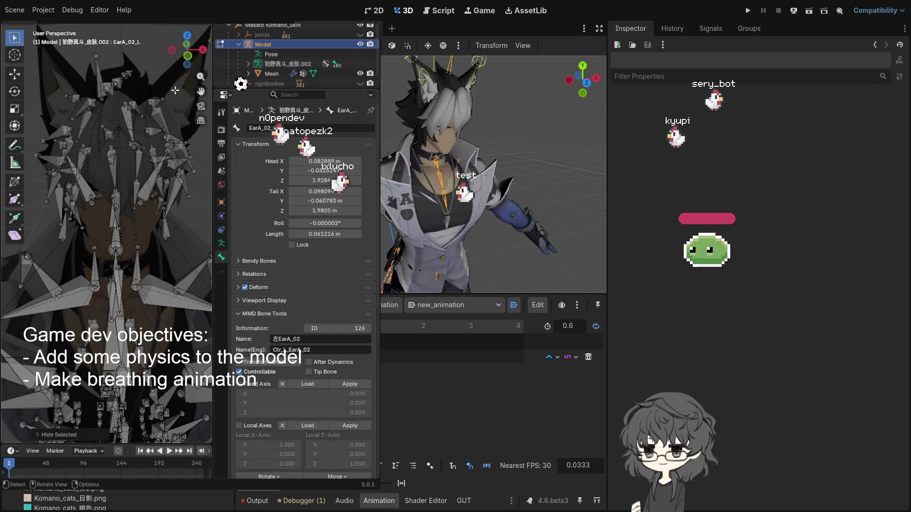
scroll(152, 130, "down", 3)
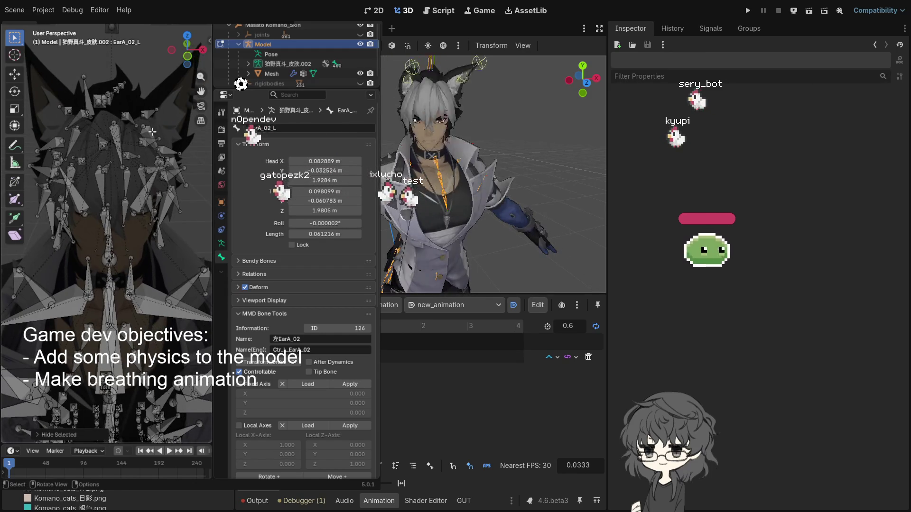
left_click_drag(119, 124, 116, 128)
mouse_move(122, 121)
left_mouse_down()
mouse_move(103, 123)
mouse_move(89, 99)
mouse_move(77, 107)
mouse_move(93, 114)
left_mouse_up()
left_click(66, 100)
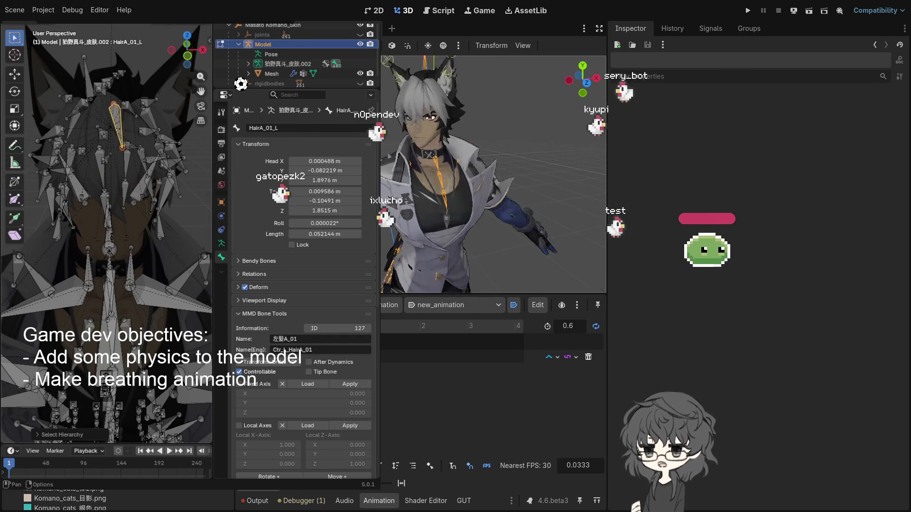
key("ctrl+Tab")
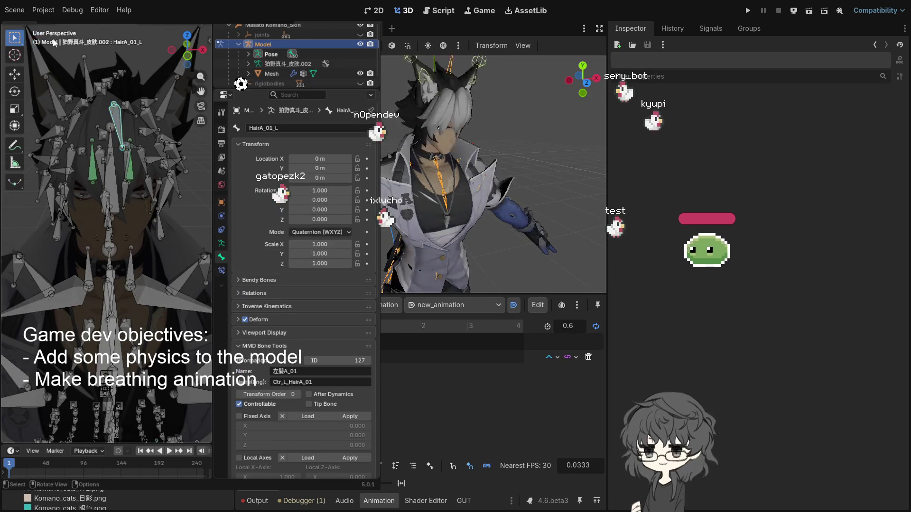
Test-rotate the HairA_01_L bone, then cancel so it stays at rest
key("r")
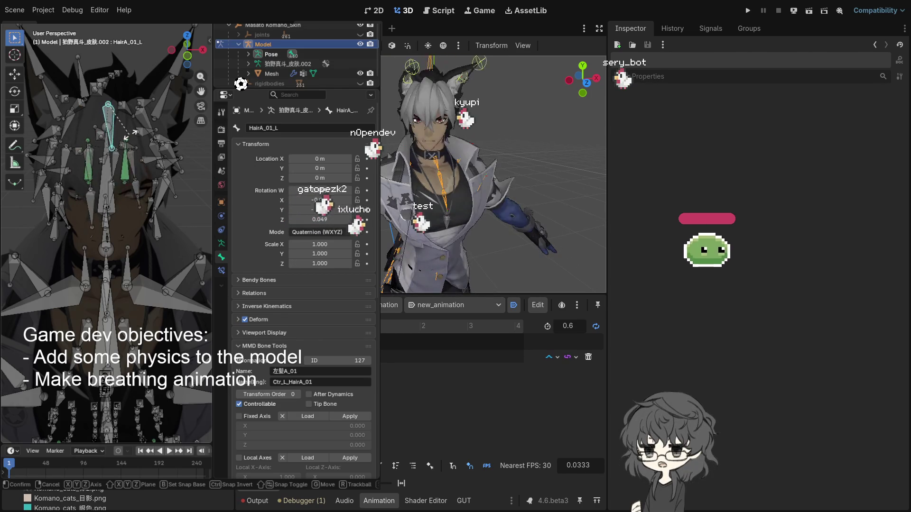
key("Escape")
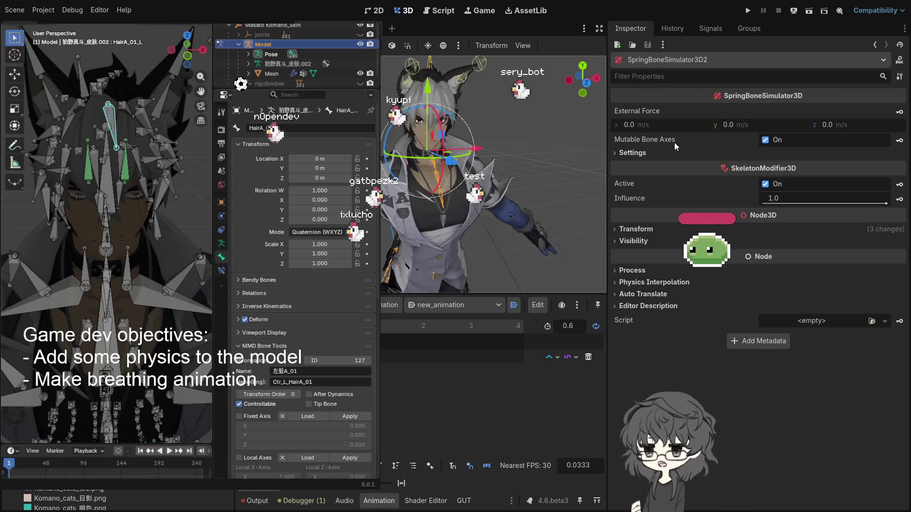
Test-rotate the hair bone, then step down the left chain to HairA_03_L
key("r")
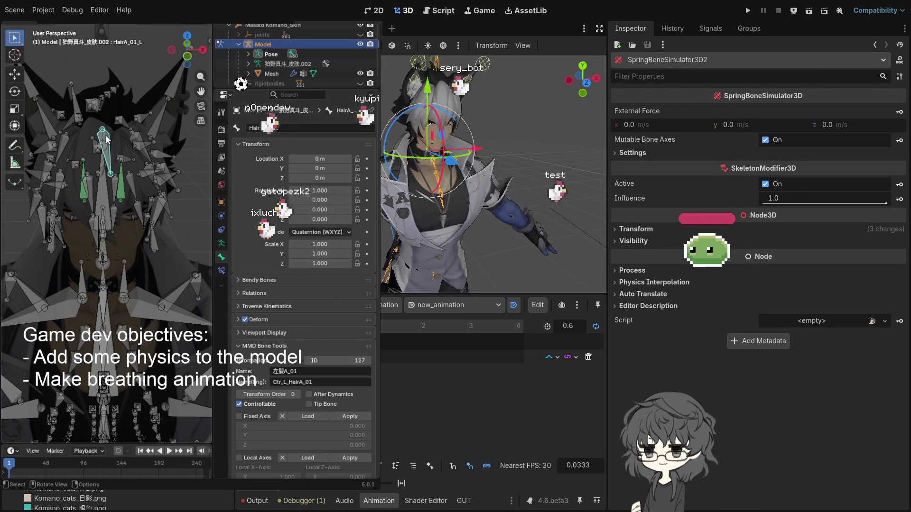
key("bracketright")
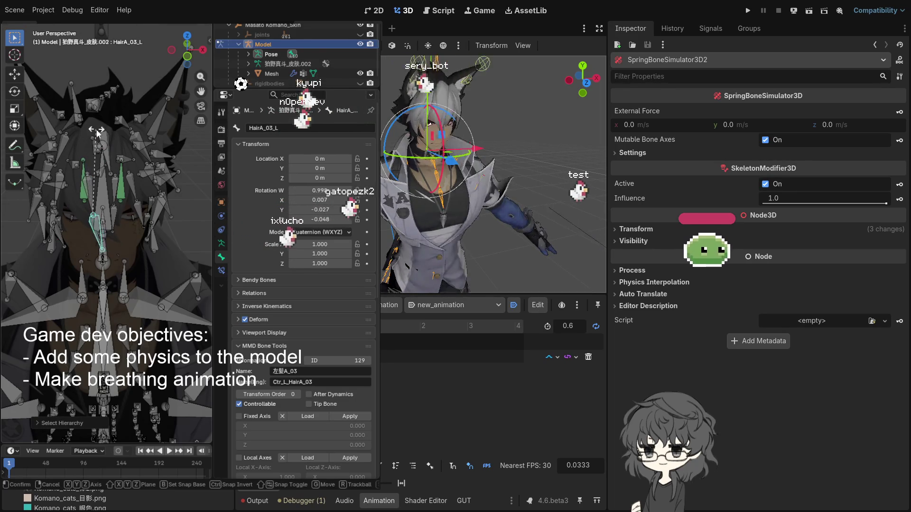
Give HairA_01_L a slight confirmed tilt
right_click(107, 137)
key("r")
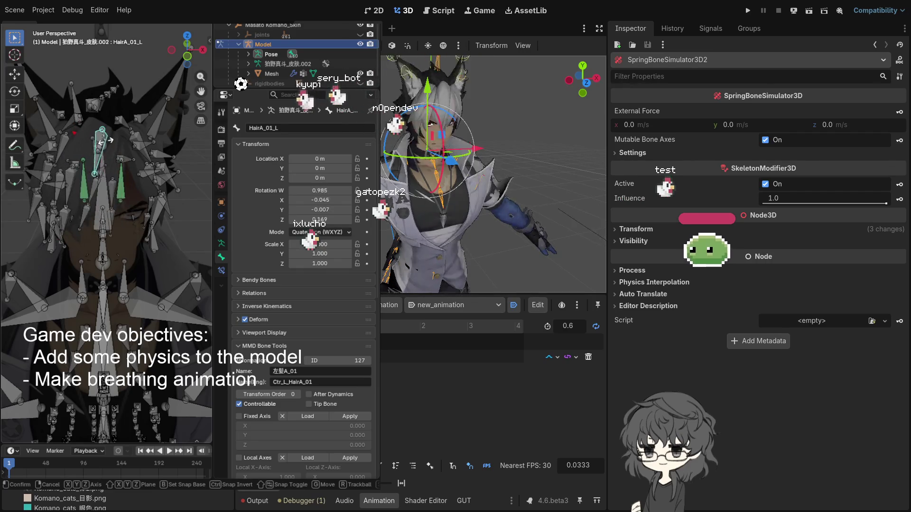
left_click(108, 145)
Cancel a further test rotation, then add a new chain element to SpringBoneSimulator3D2
key("r")
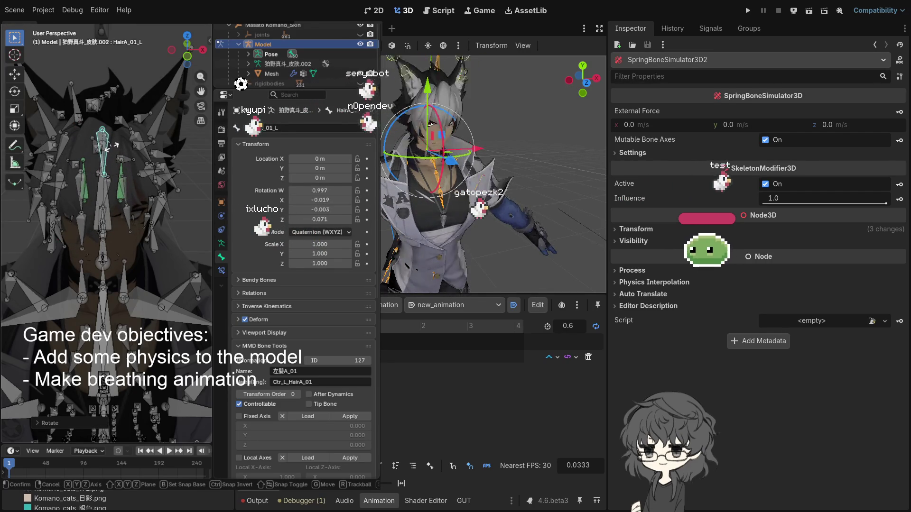
key("Escape")
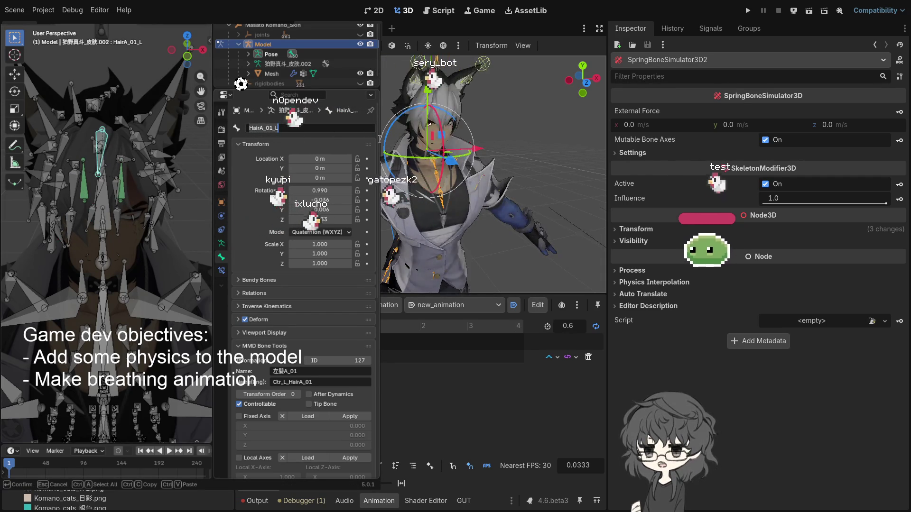
key("Escape")
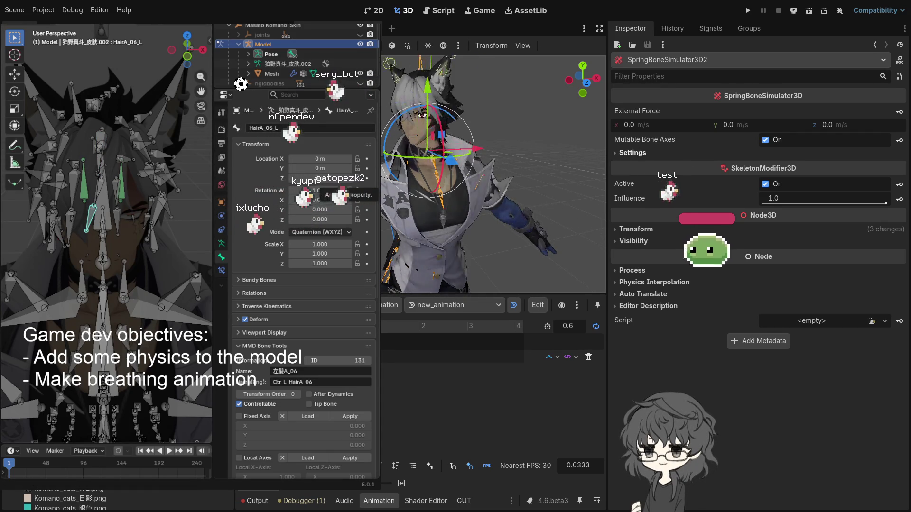
left_click(768, 153)
left_click(772, 166)
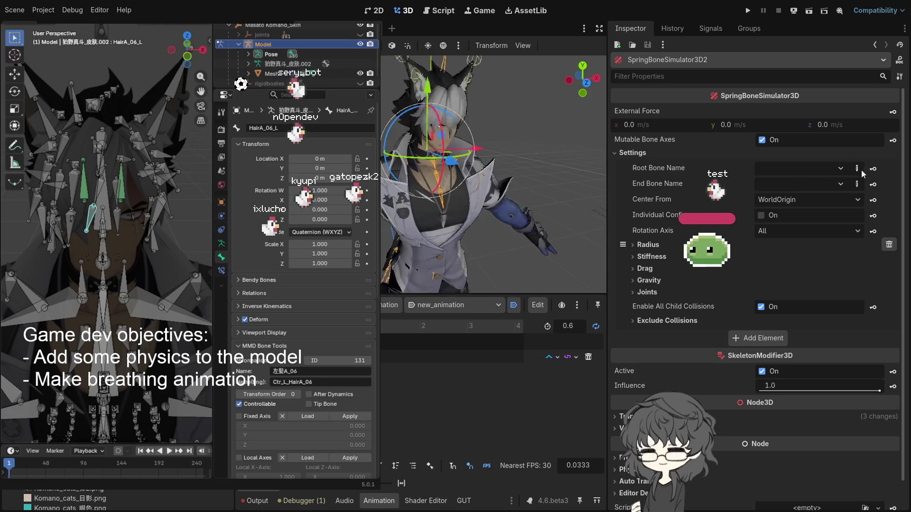
Set the chain's root bone to HairA_01_L and end bone to HairA_06_L
left_click(840, 168)
left_click(842, 176)
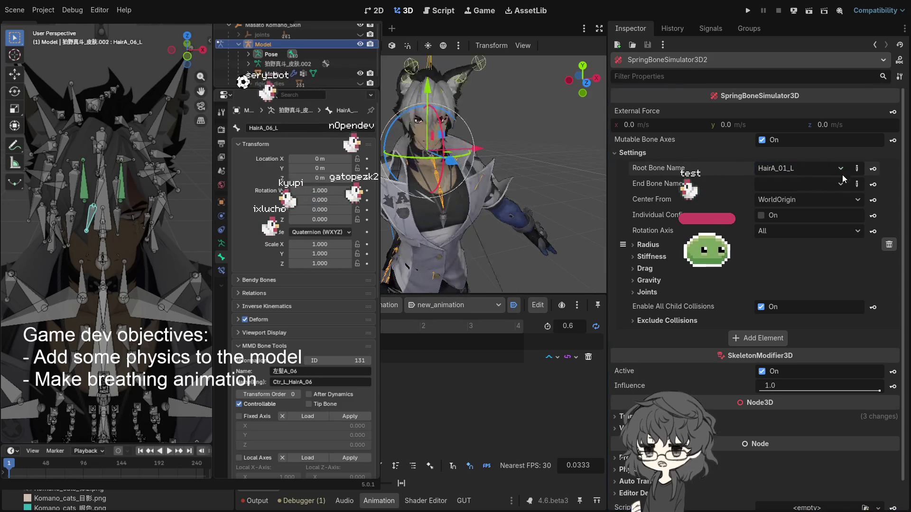
left_click(812, 183)
type("HairA_01_L")
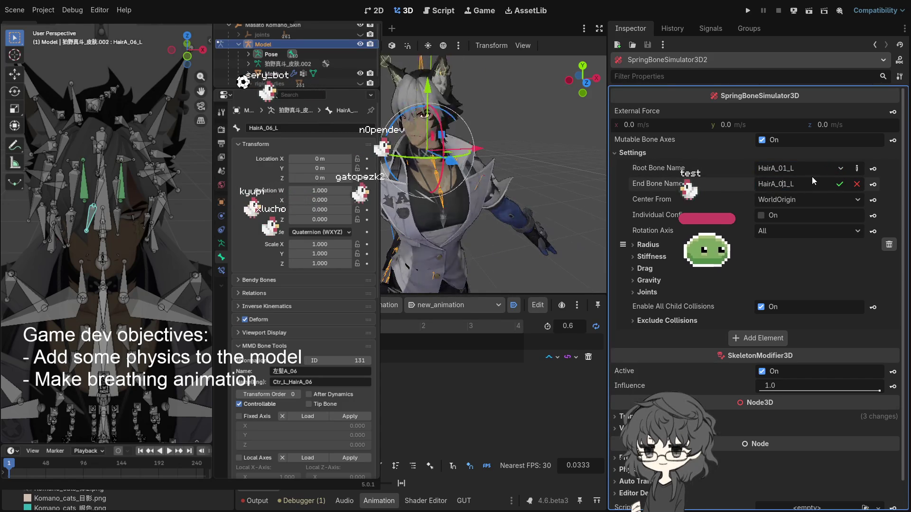
key("Delete")
type("6")
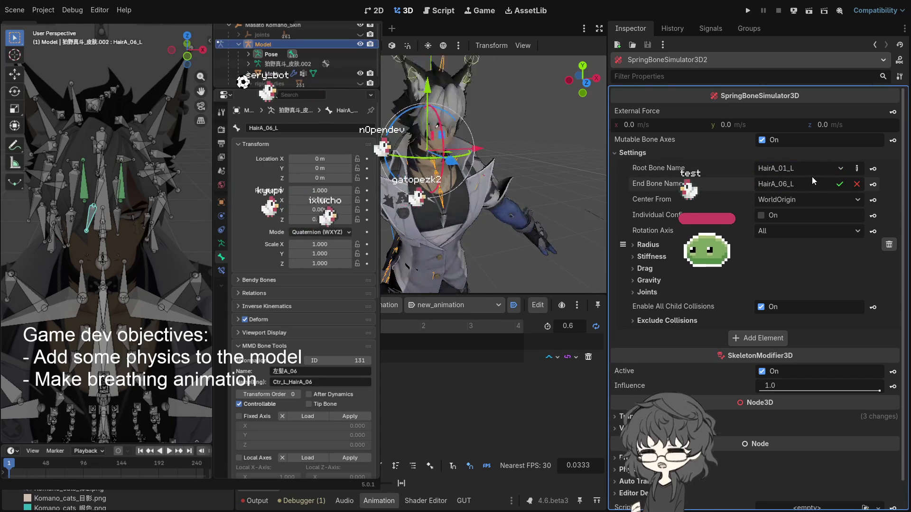
left_click(840, 184)
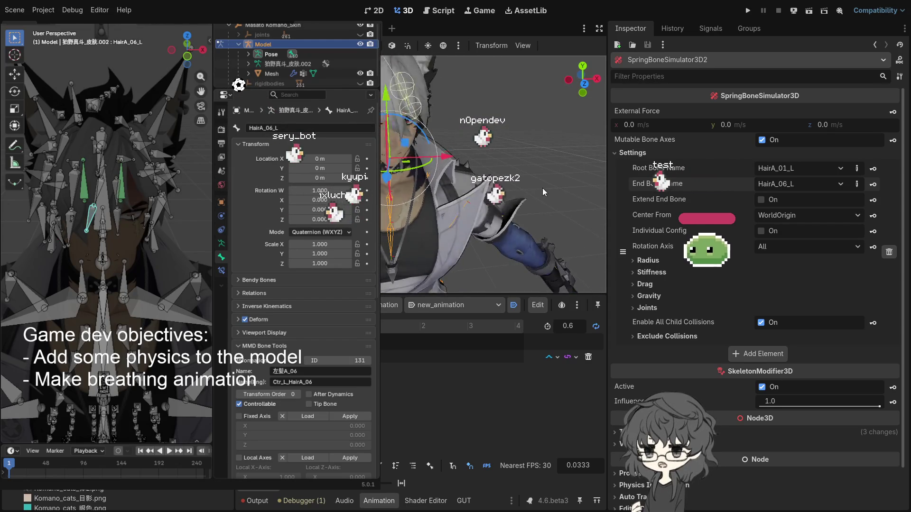
Extend the chain's end bone and set its length to 0.053 m
left_click(760, 199)
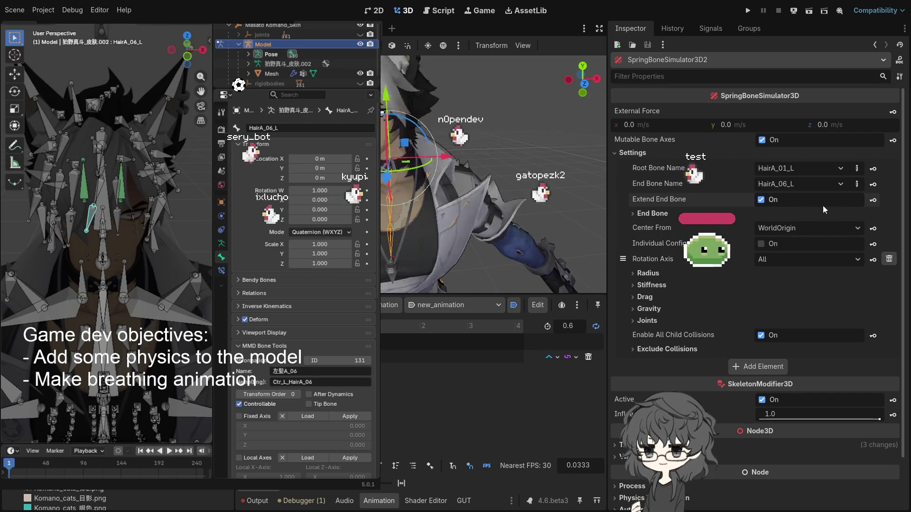
left_click(677, 214)
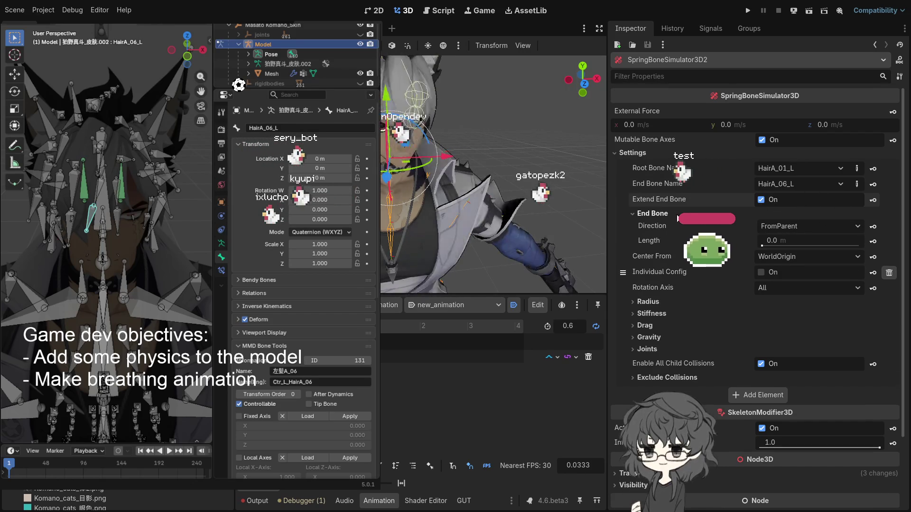
left_click(767, 246)
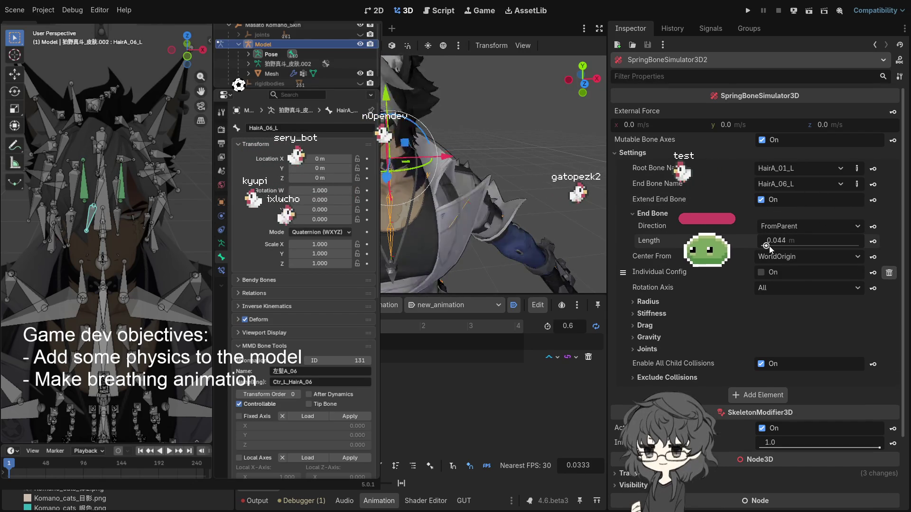
left_click_drag(768, 245, 770, 246)
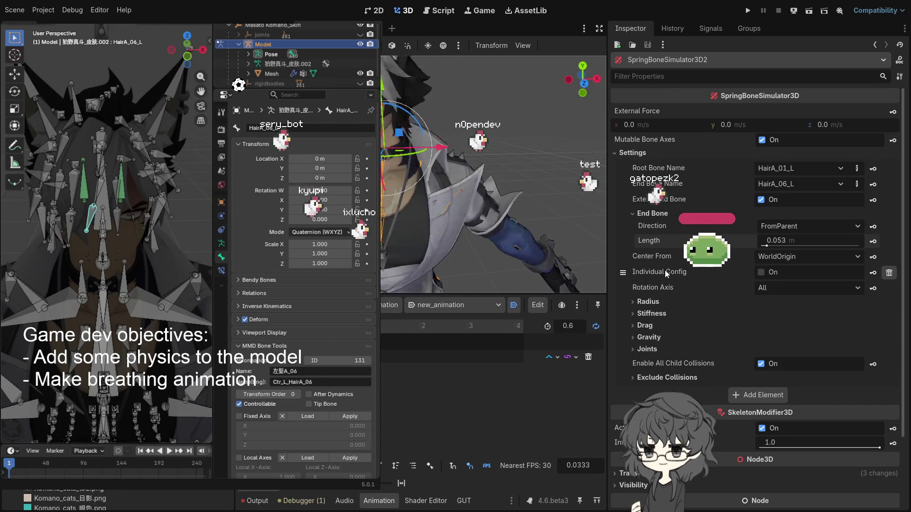
Raise the left hair chain's stiffness to 2.18 and set its gravity to 0.3 m/s
left_click(662, 315)
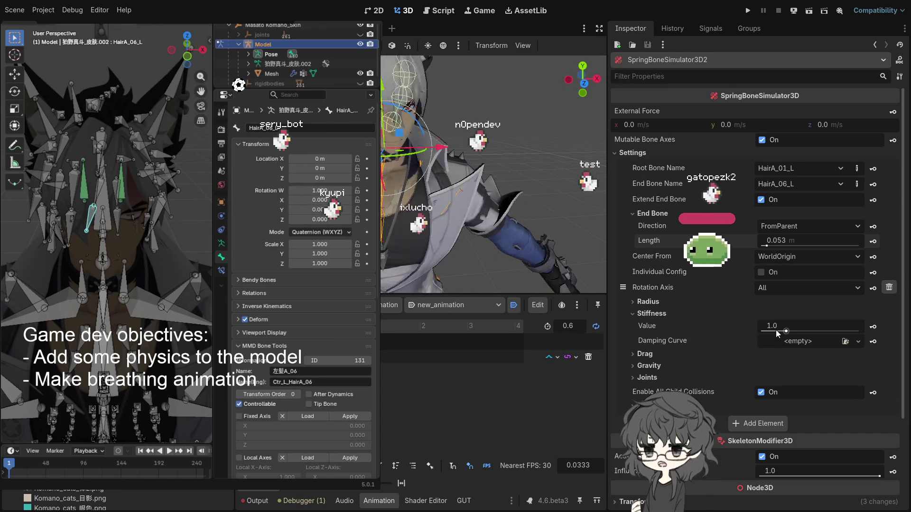
left_click_drag(785, 332, 807, 335)
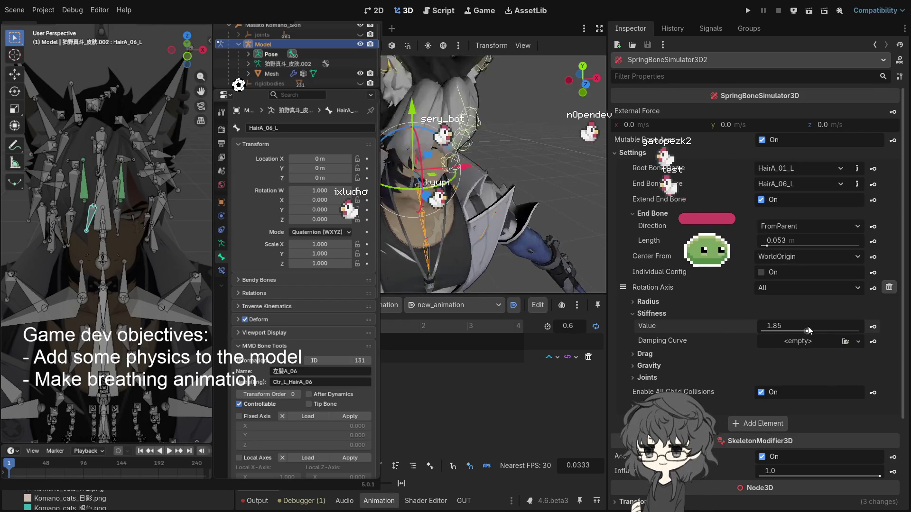
left_click_drag(807, 330, 813, 332)
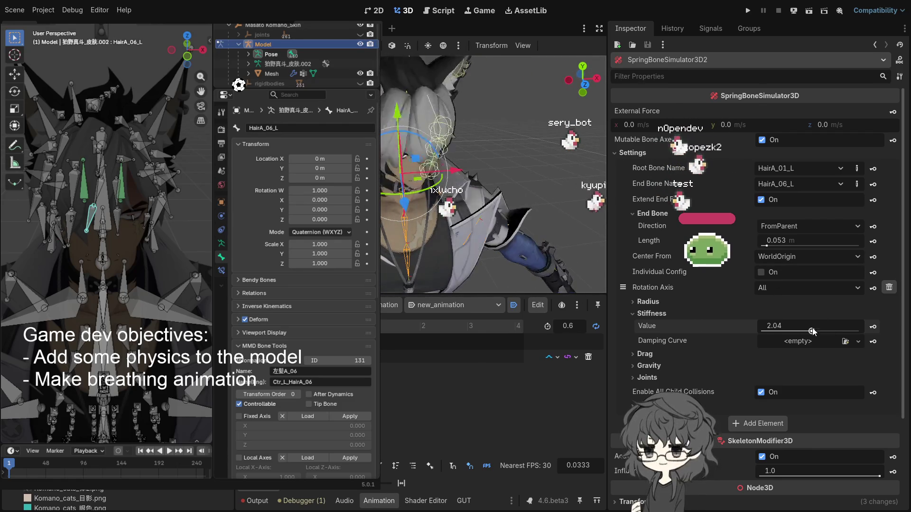
left_click_drag(813, 330, 814, 331)
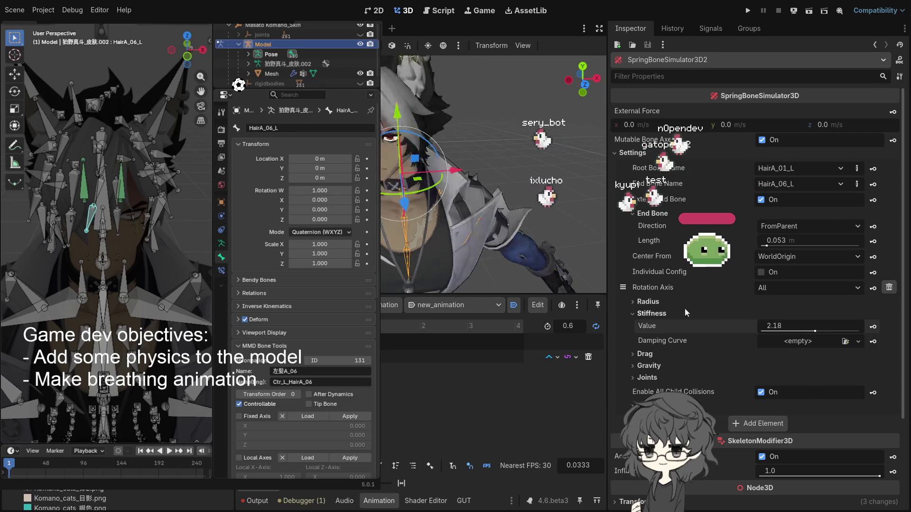
left_click(649, 367)
left_click_drag(767, 384, 790, 384)
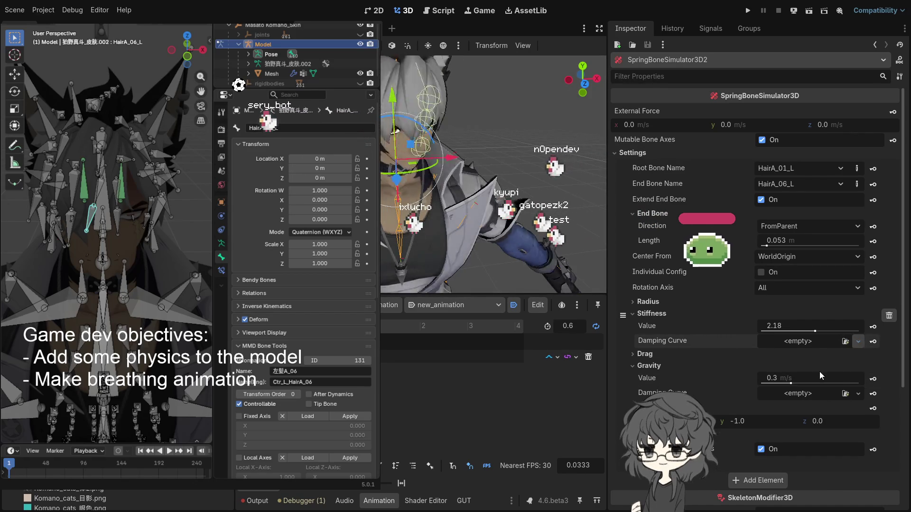
Create a stiffness damping curve with a middle point near 0.63 and end point at 0.00
left_click(794, 351)
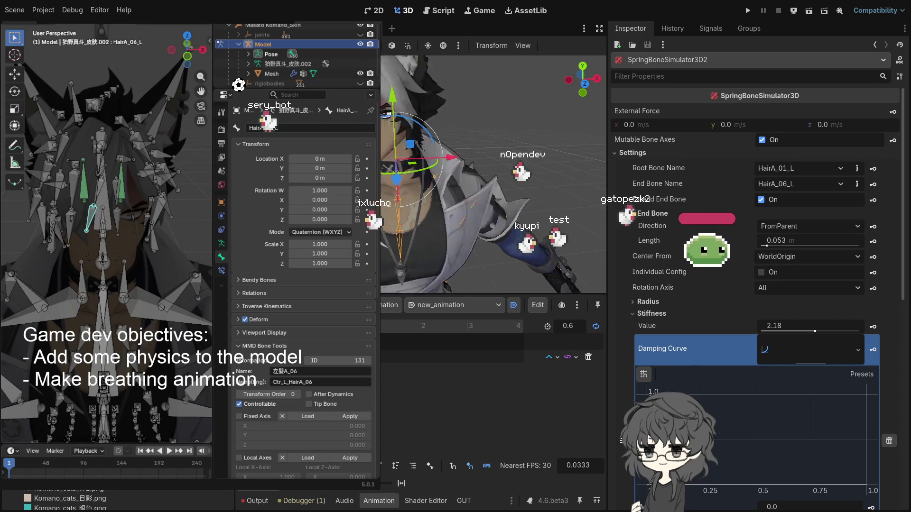
left_click(756, 437)
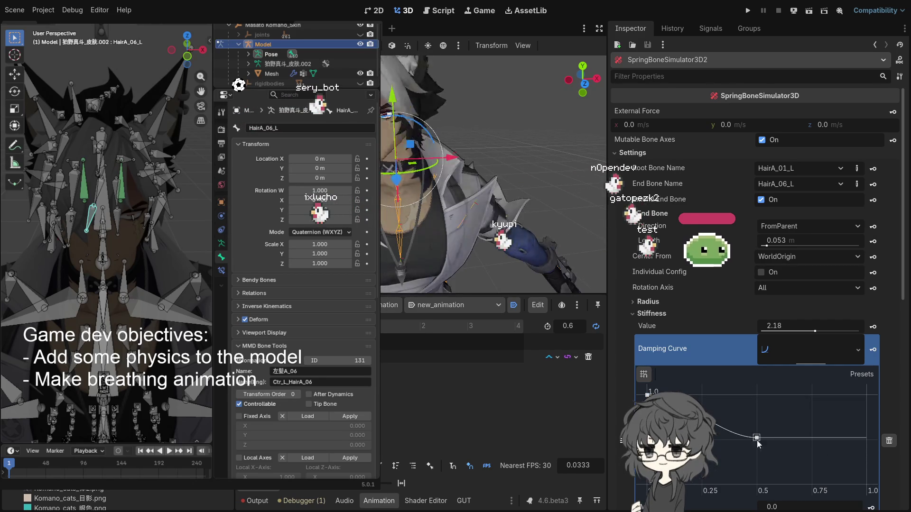
left_click_drag(756, 437, 809, 428)
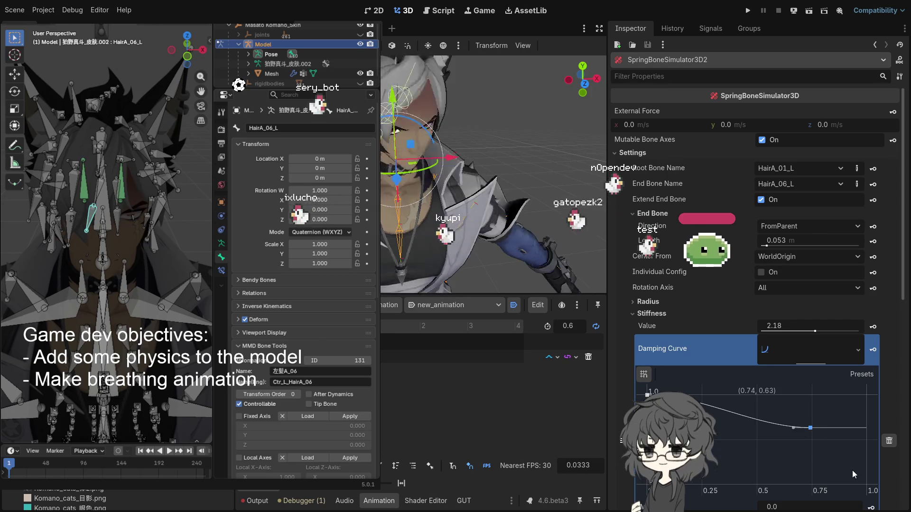
left_click(864, 482)
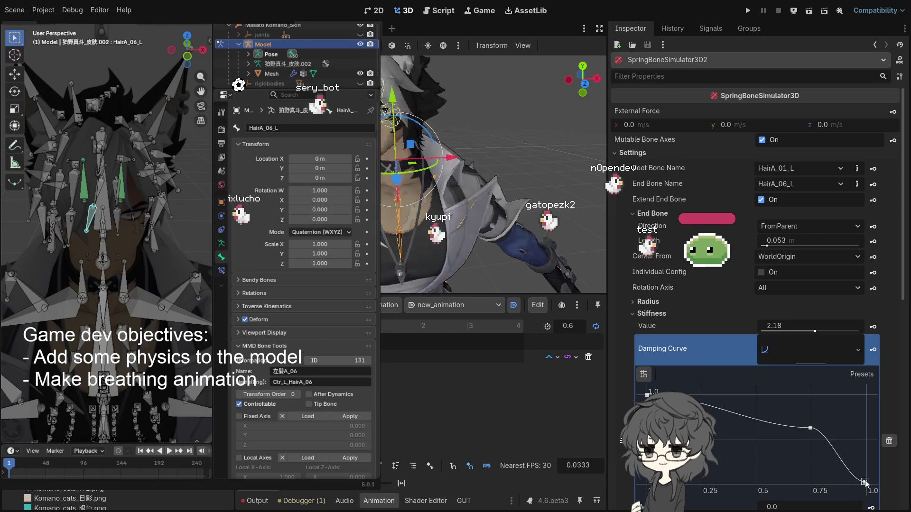
left_click_drag(867, 482, 867, 485)
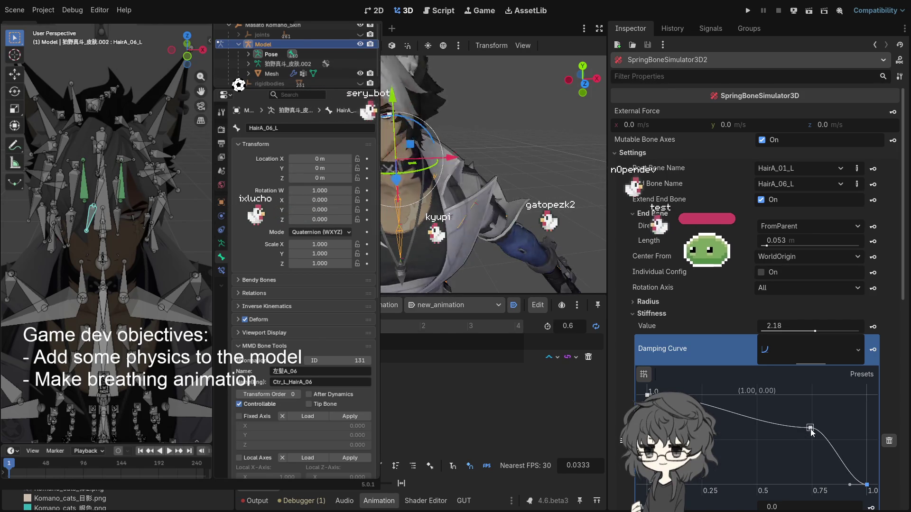
scroll(684, 303, "down", 3)
scroll(684, 318, "up", 1)
scroll(697, 326, "down", 1)
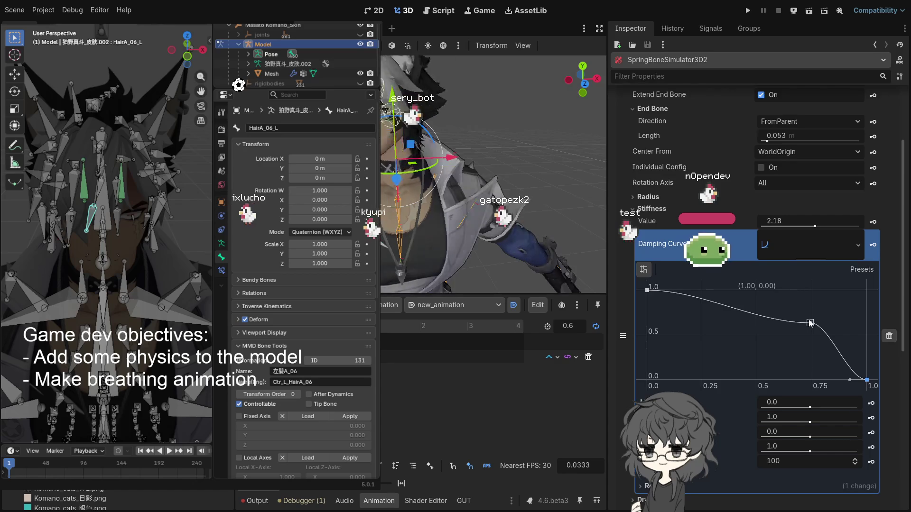
Raise the curve's middle point close to 1.0, lift its end to 0.51, and adjust stiffness
left_click_drag(810, 323, 805, 323)
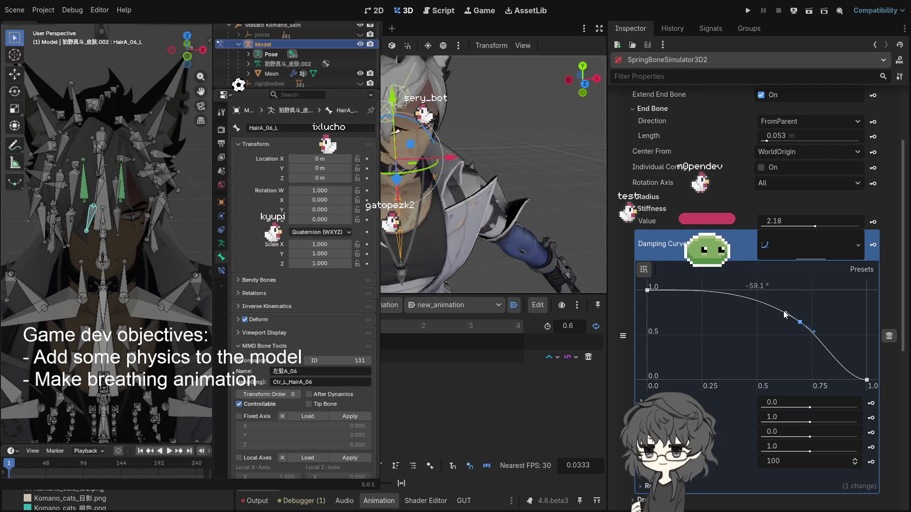
mouse_move(812, 321)
left_mouse_down()
mouse_move(827, 308)
mouse_move(851, 316)
mouse_move(844, 327)
left_mouse_up()
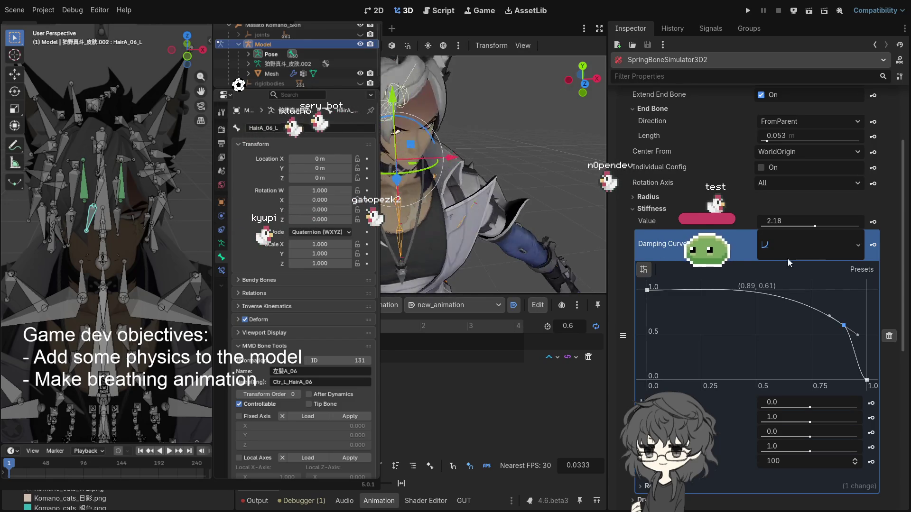
left_click_drag(844, 325, 867, 354)
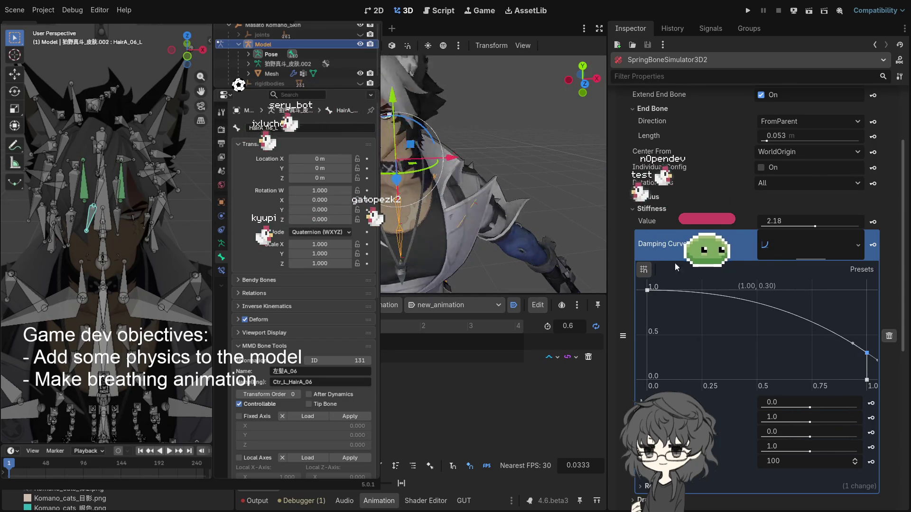
left_click_drag(866, 353, 814, 323)
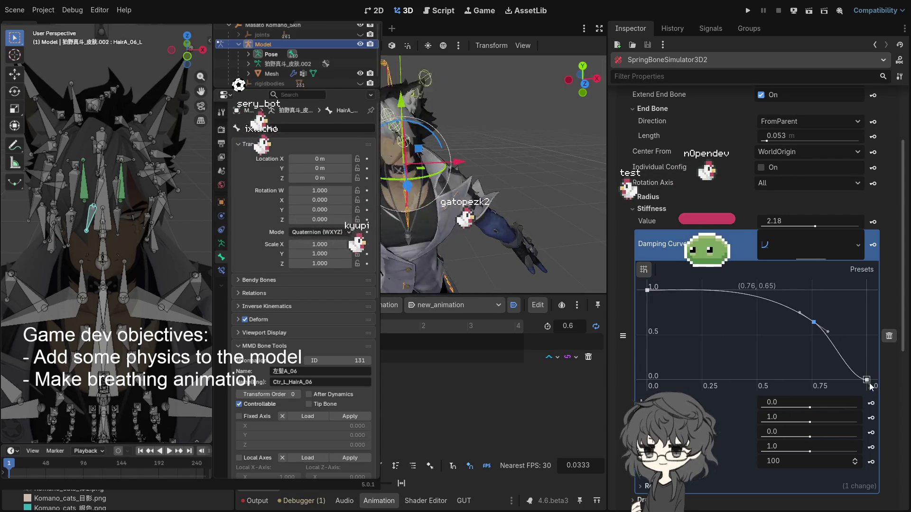
left_click_drag(869, 383, 873, 337)
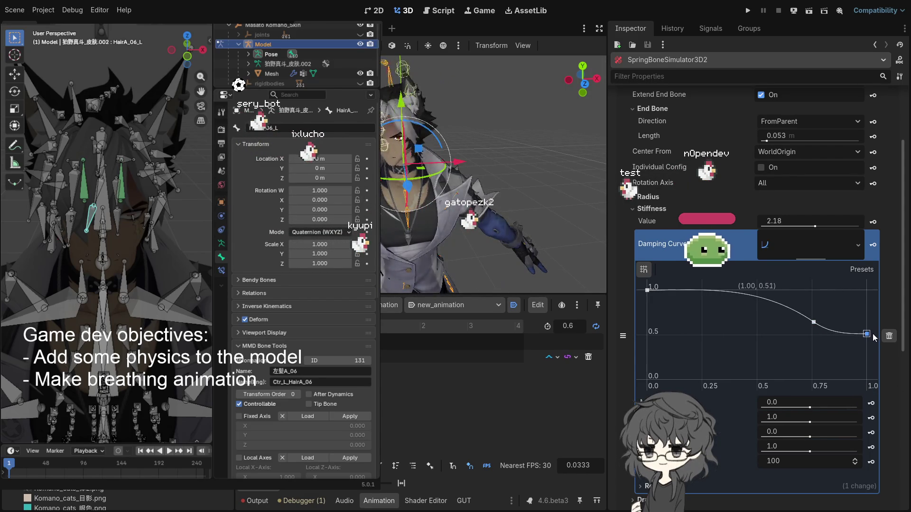
mouse_move(813, 322)
left_mouse_down()
mouse_move(819, 302)
mouse_move(825, 324)
mouse_move(809, 326)
mouse_move(830, 300)
left_mouse_up()
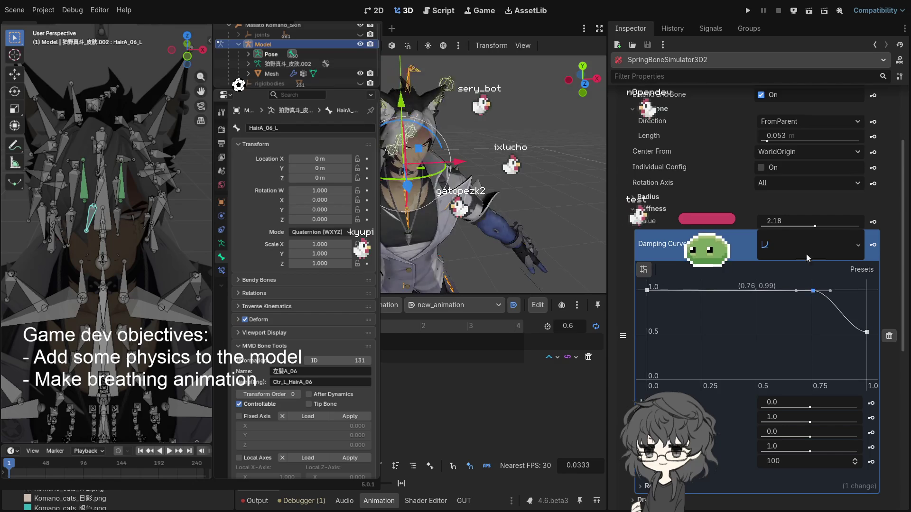
mouse_move(815, 224)
left_mouse_down()
mouse_move(839, 234)
mouse_move(807, 230)
left_mouse_up()
Lower the curve's middle point, soften its tangent toward 0.52, and set stiffness to 2.69
scroll(517, 169, "up", 3)
scroll(517, 169, "down", 2)
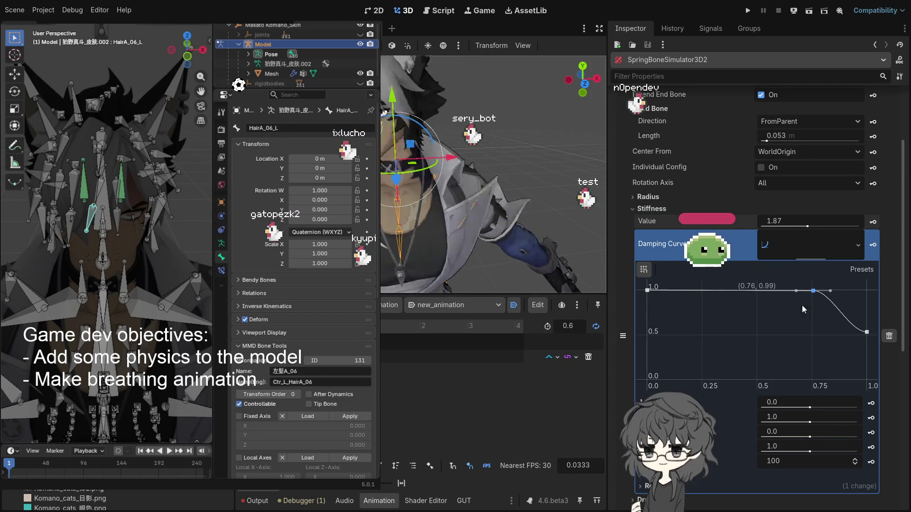
left_click_drag(813, 291, 816, 313)
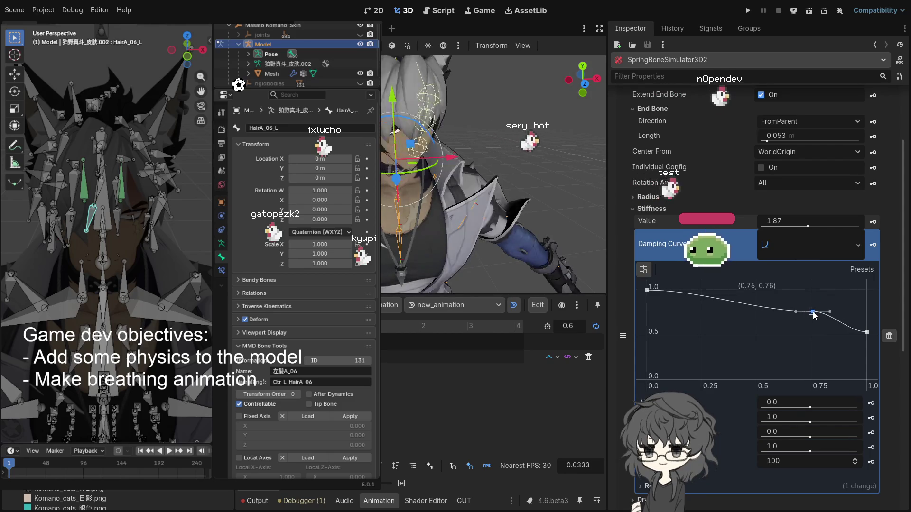
left_click(831, 312)
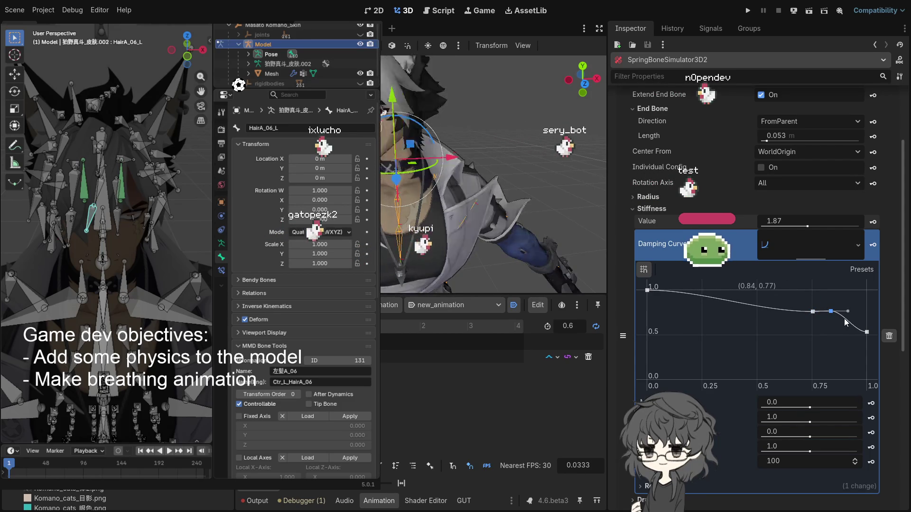
right_click(829, 311)
left_click_drag(828, 311, 862, 339)
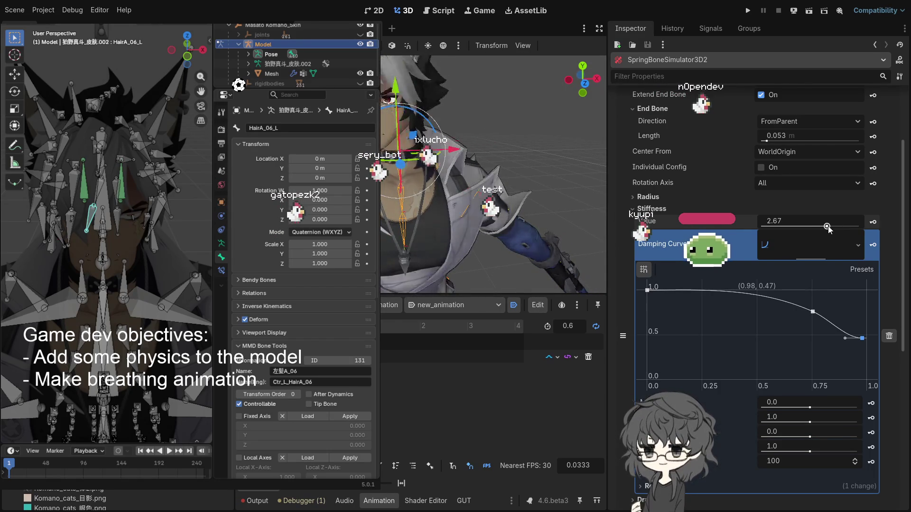
left_click_drag(830, 229, 829, 228)
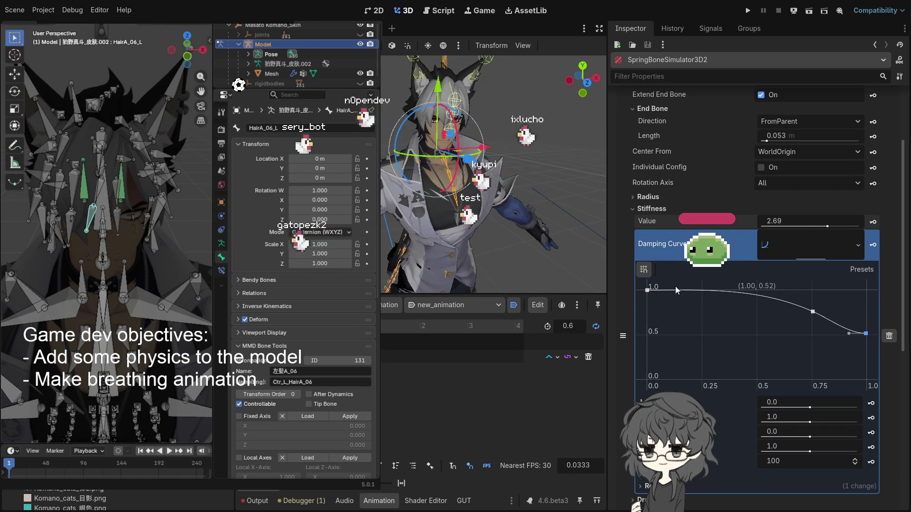
left_click_drag(468, 193, 436, 165)
scroll(436, 165, "up", 3)
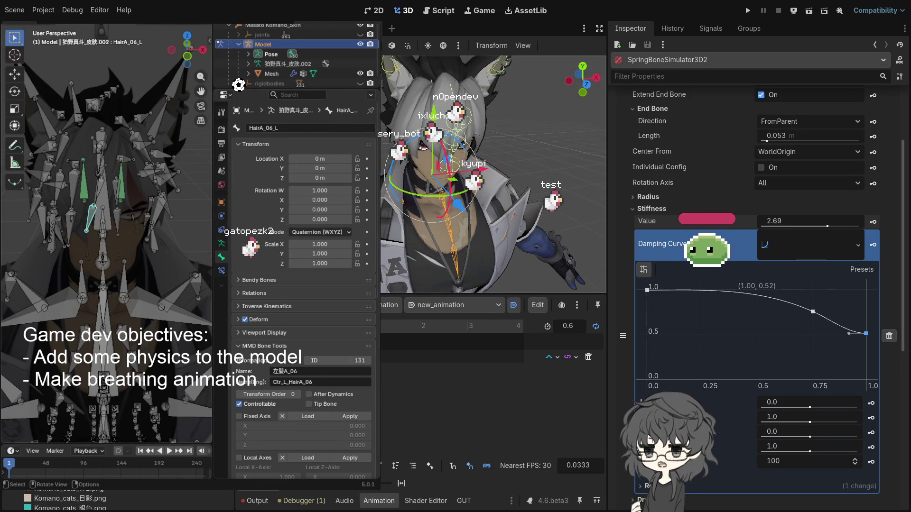
left_click_drag(439, 141, 446, 141)
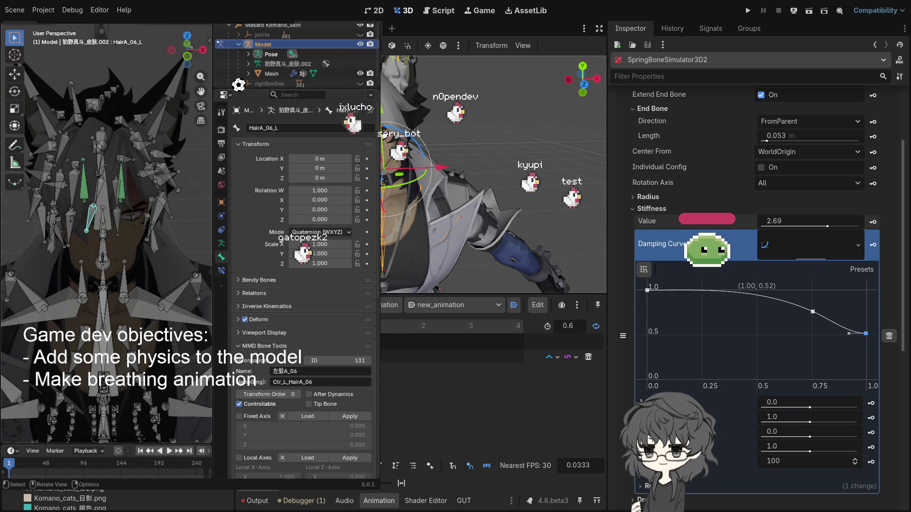
left_click_drag(118, 204, 123, 197)
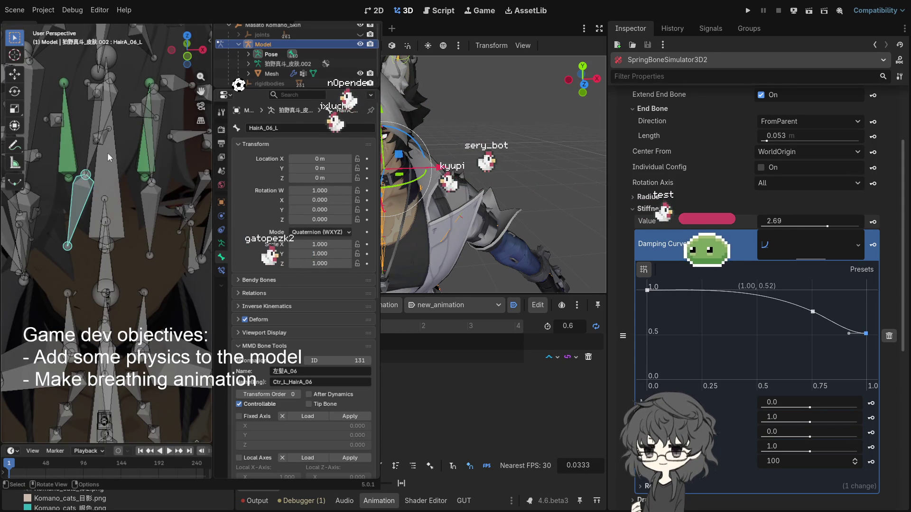
mouse_move(115, 178)
left_mouse_down()
mouse_move(100, 203)
mouse_move(79, 185)
left_mouse_up()
Test-rotate HairA_01_L, then mirror from HairA_02_L across to the right root bone HairA_01_R
left_click(79, 184)
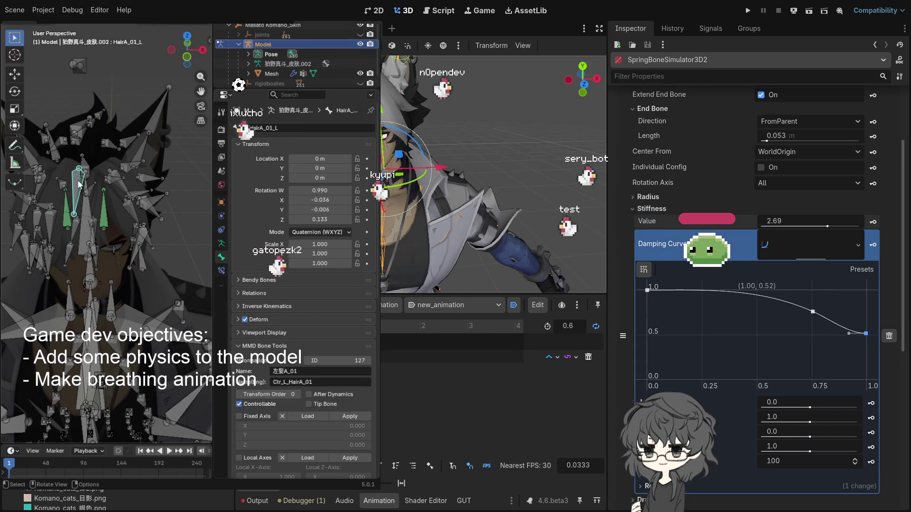
key("r")
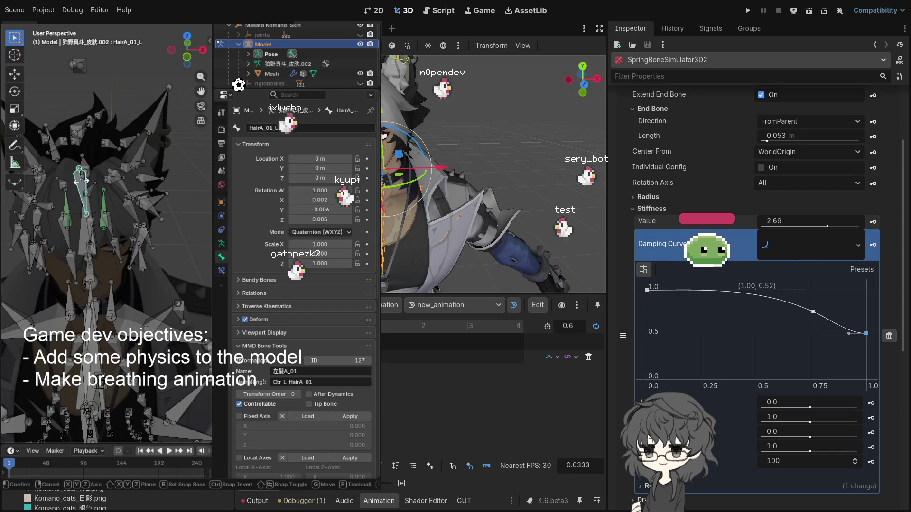
key("Escape")
left_click(61, 222)
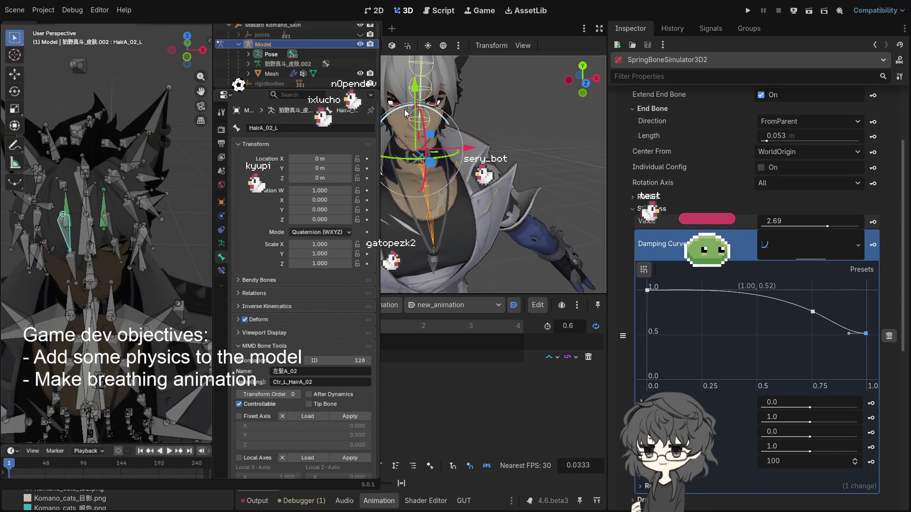
left_click_drag(85, 199, 106, 218)
key("ctrl+shift+m")
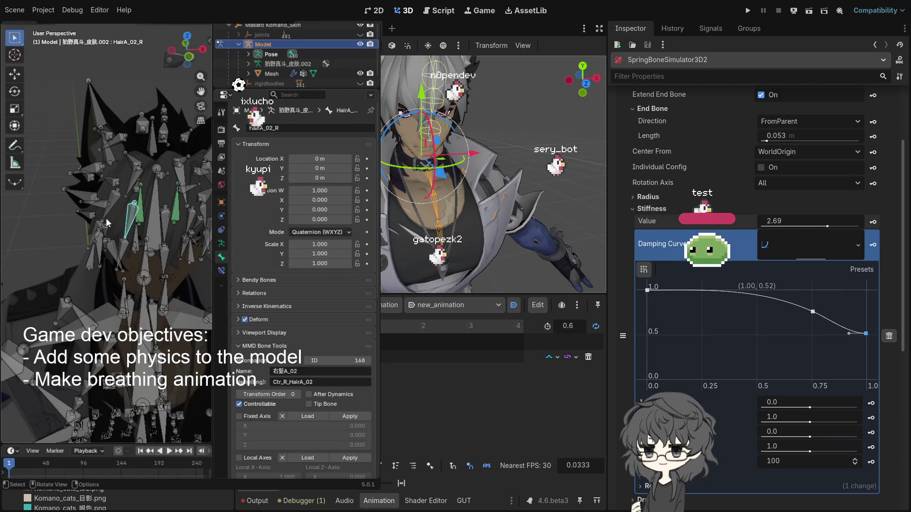
key("bracketleft")
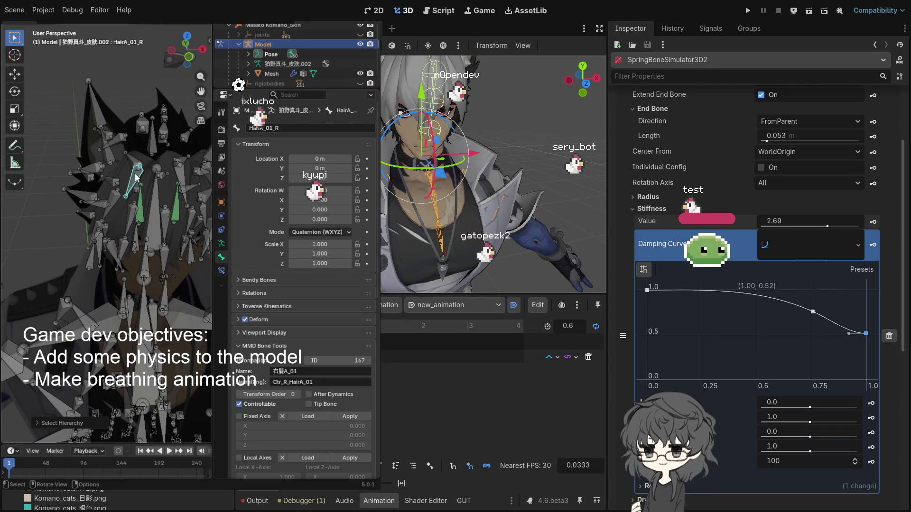
key("r")
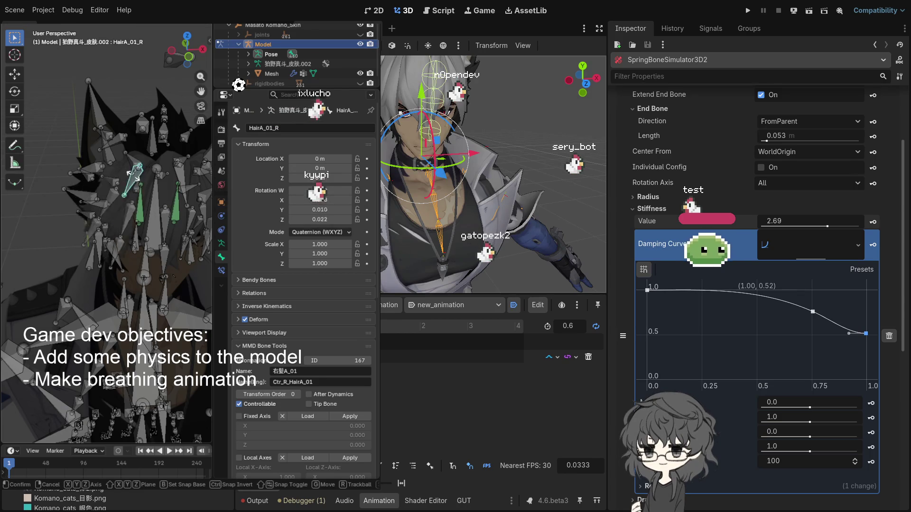
key("Escape")
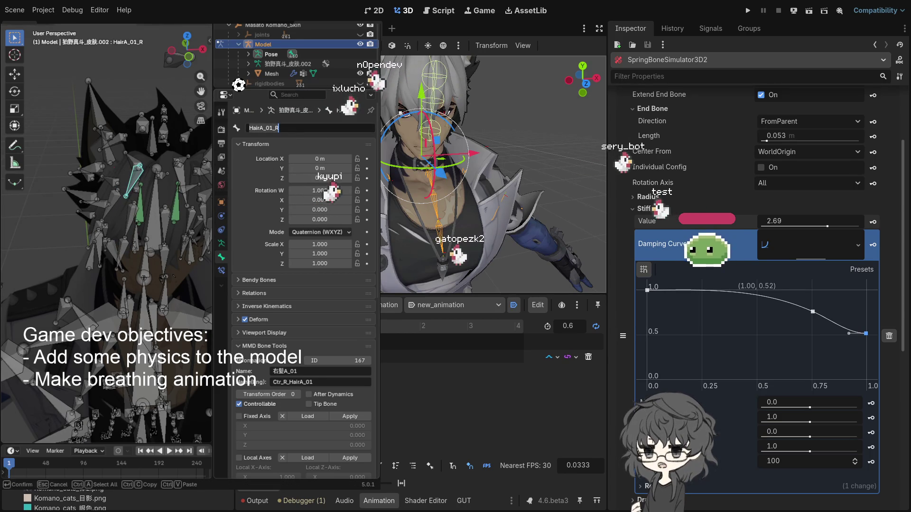
Give HairA_01_R a small confirmed rotation and select HairA_03_R
left_click(275, 128)
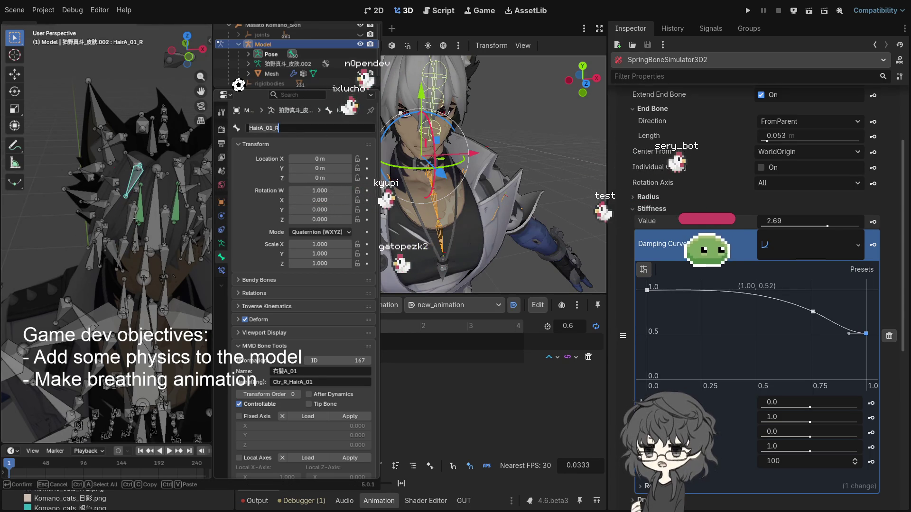
key("ctrl+a")
key("BackSpace")
key("r")
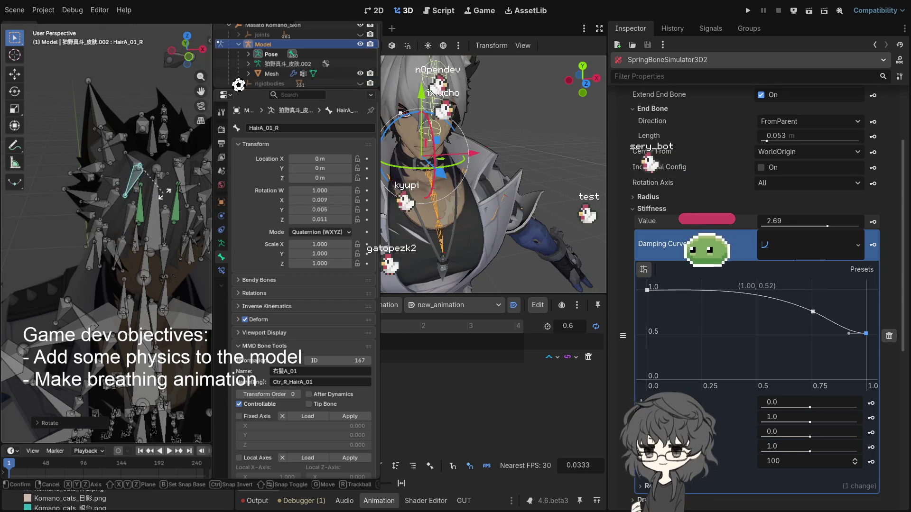
left_click(56, 213)
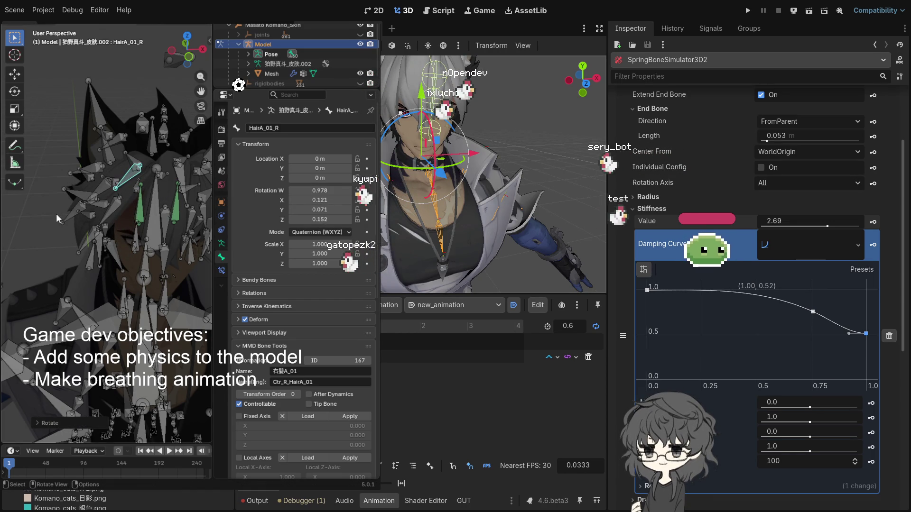
left_click(89, 246)
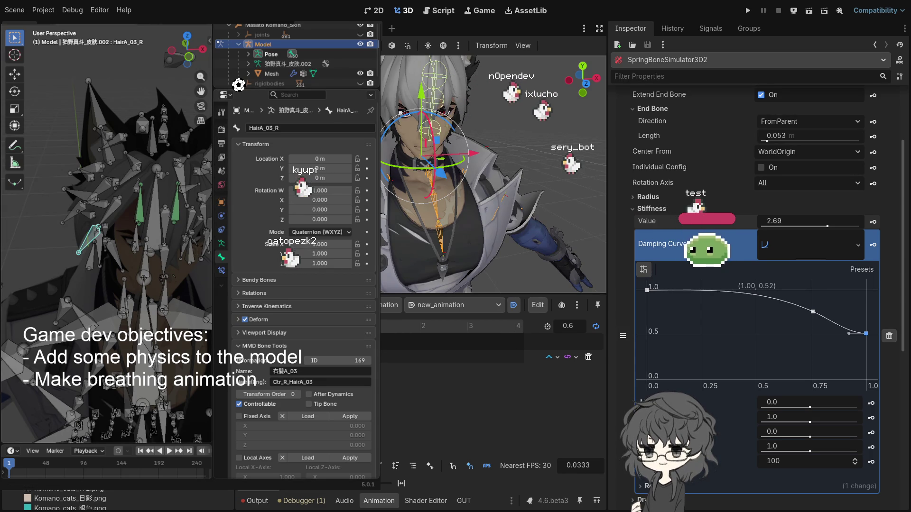
Switch the chain to the right side: root bone HairA_01_R, end bone HairA_03_R
scroll(756, 285, "down", 12)
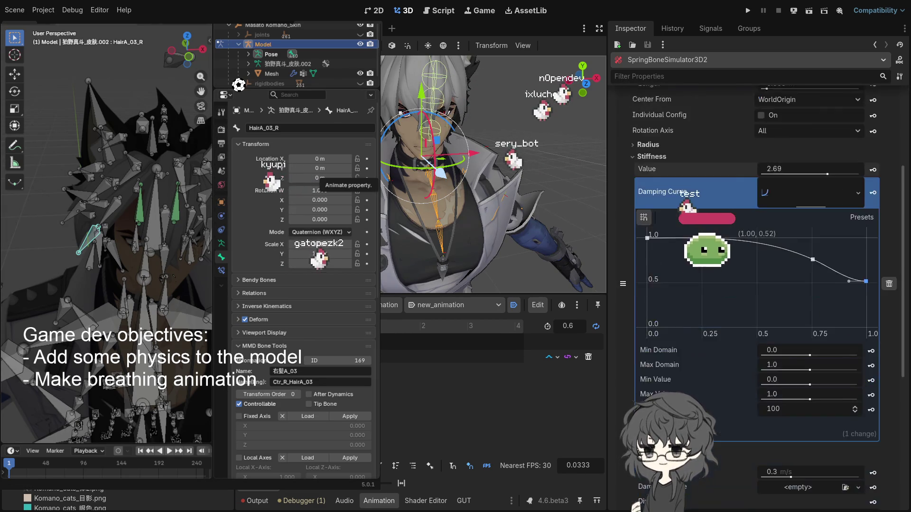
scroll(661, 276, "up", 14)
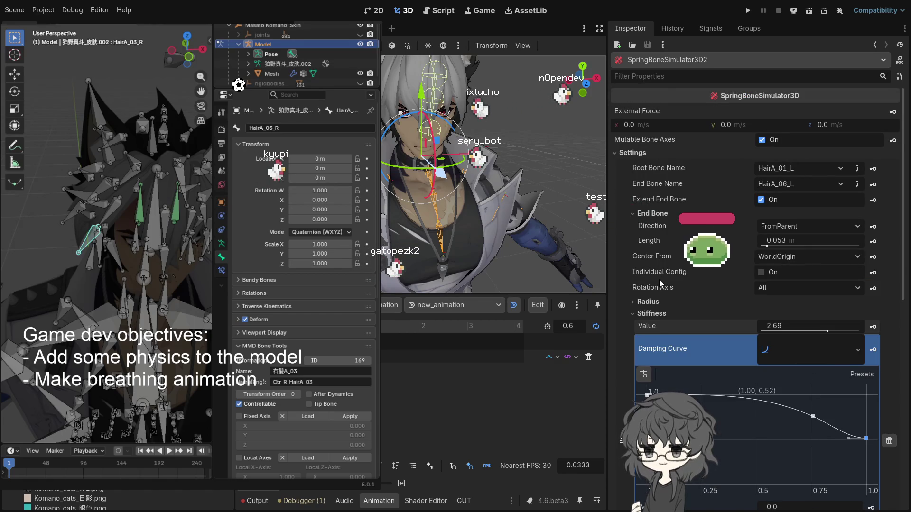
scroll(677, 234, "down", 12)
scroll(676, 232, "up", 12)
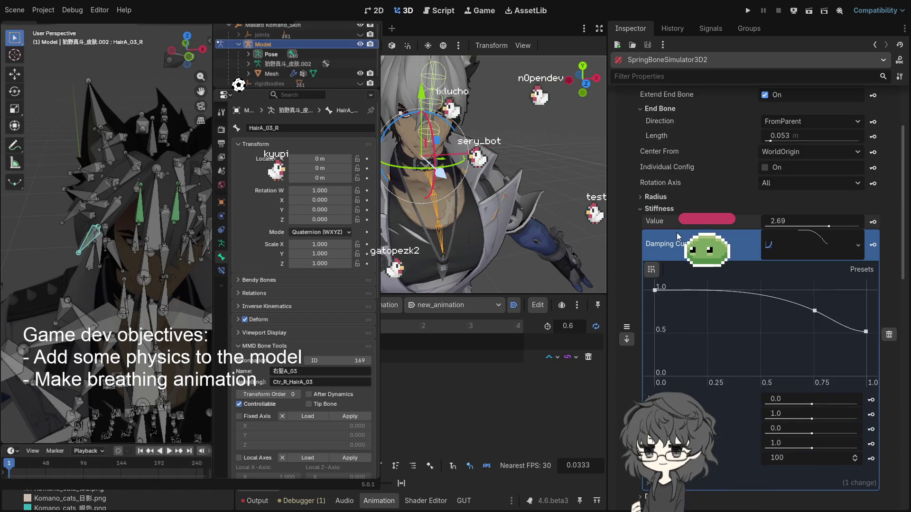
left_click(856, 168)
key("BackSpace")
type("R")
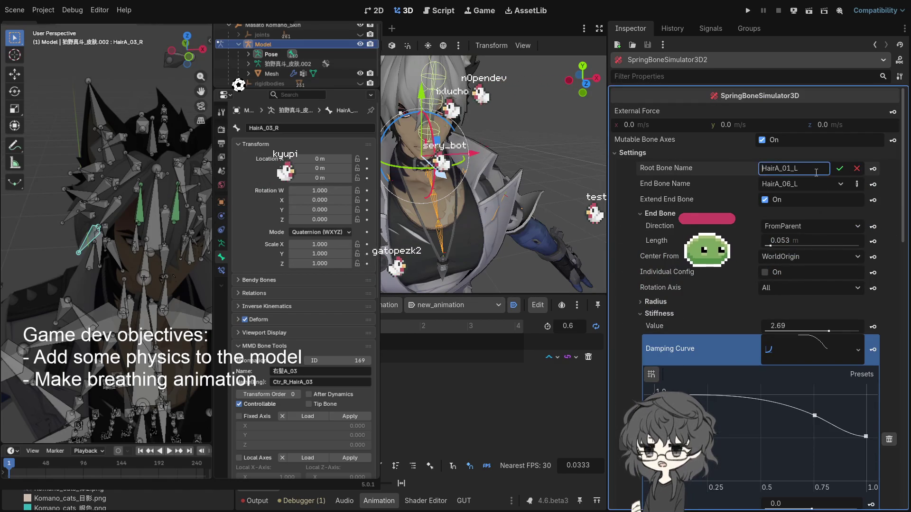
left_click(856, 184)
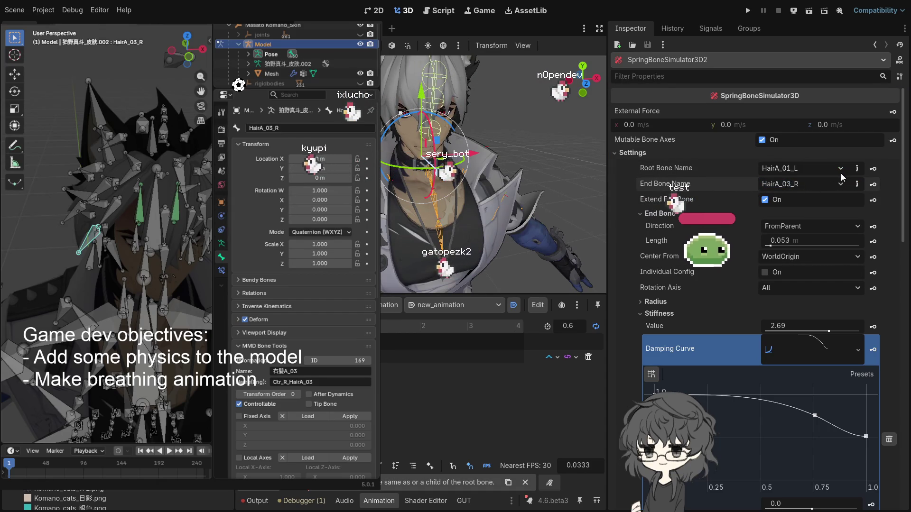
left_click(856, 168)
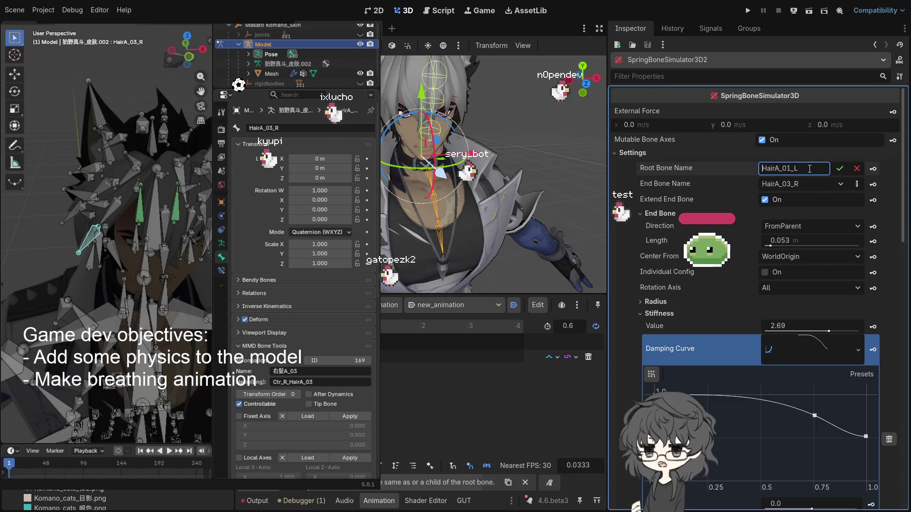
type("R")
left_click(841, 169)
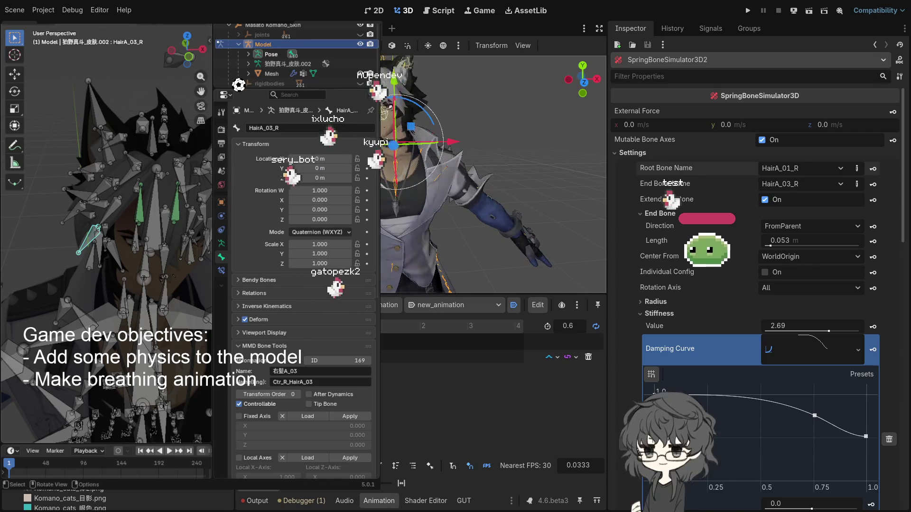
left_click_drag(142, 143, 96, 198)
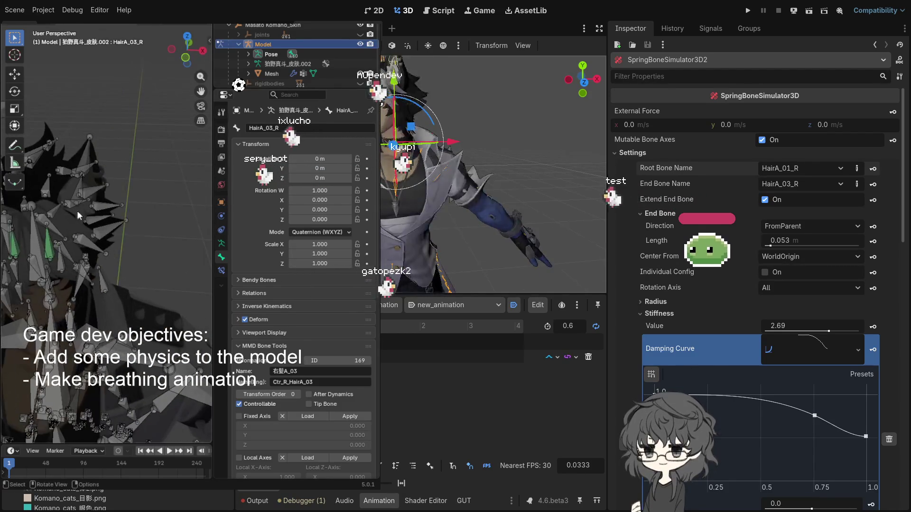
Select HairB_01_L, cancel an accidental rotation, and read its name
left_click(52, 223)
key("r")
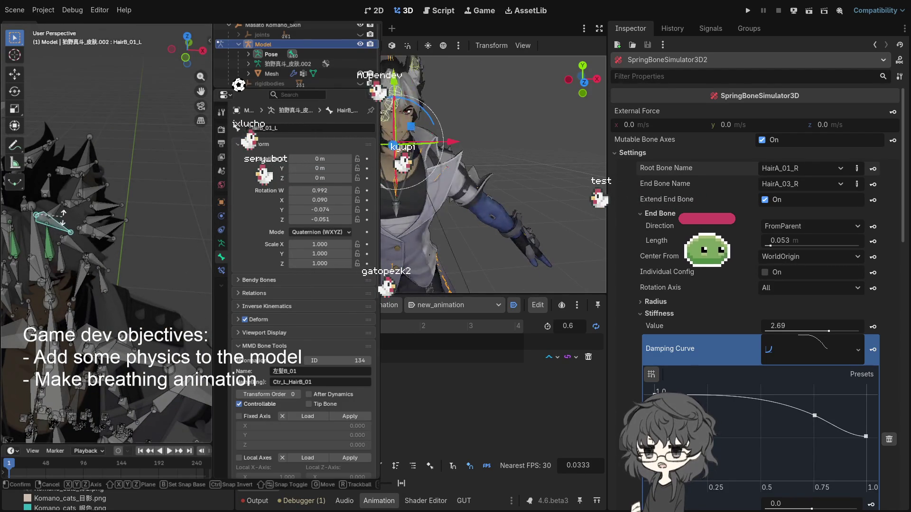
key("Escape")
left_click(285, 128)
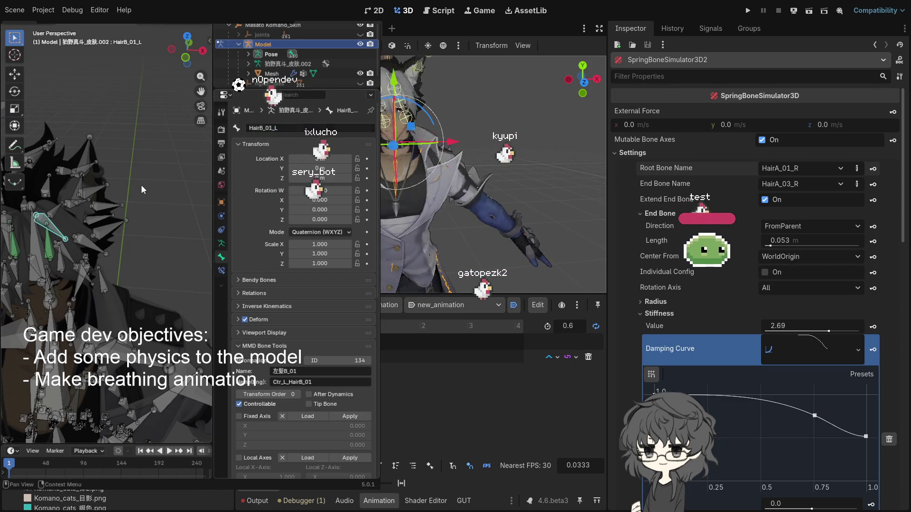
Zoom onto the hair bones and step through HairB_02_L to HairB_03_L
mouse_move(141, 184)
left_mouse_down()
mouse_move(152, 183)
mouse_move(158, 197)
mouse_move(151, 223)
left_mouse_up()
left_click_drag(137, 261, 136, 234)
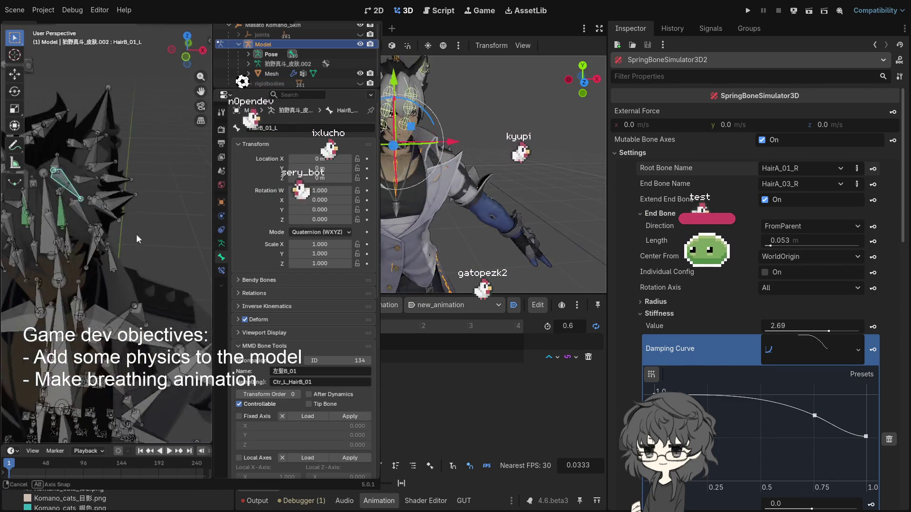
left_click(78, 215)
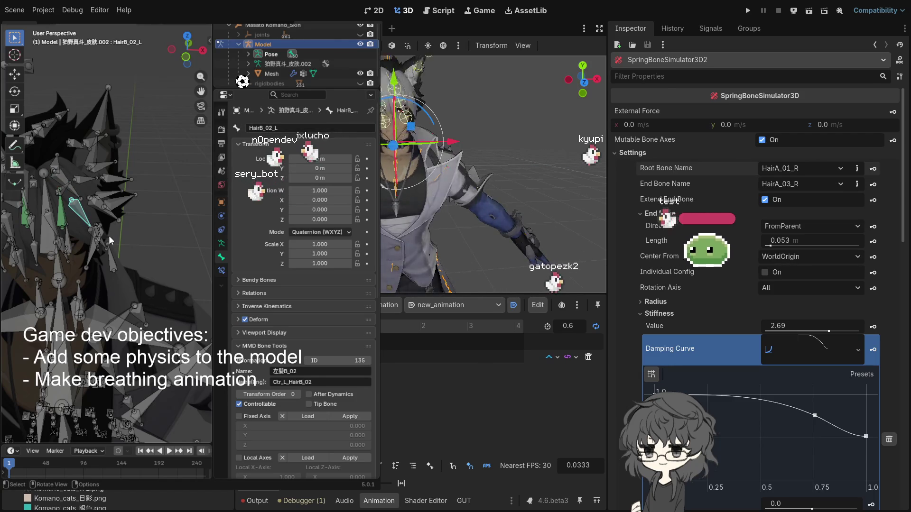
key("bracketright")
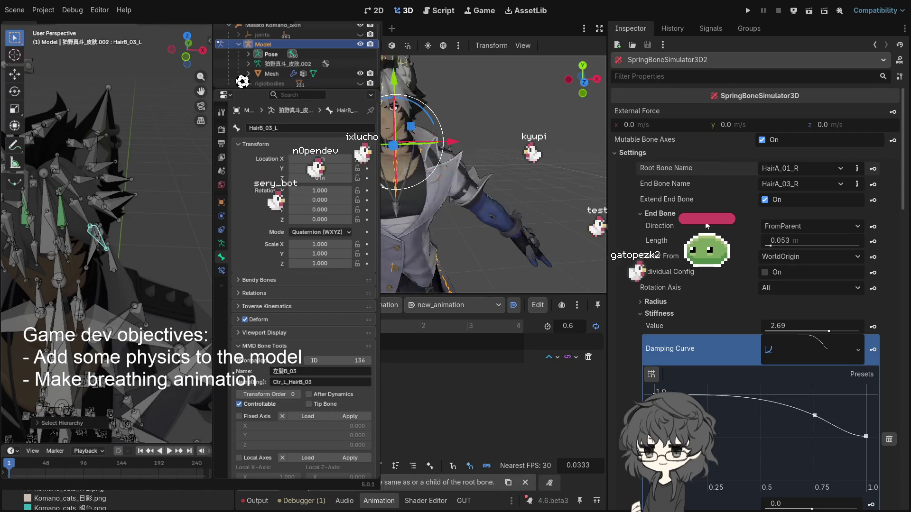
Enter HairB_01_L as the spring chain's root bone name
scroll(733, 231, "down", 5)
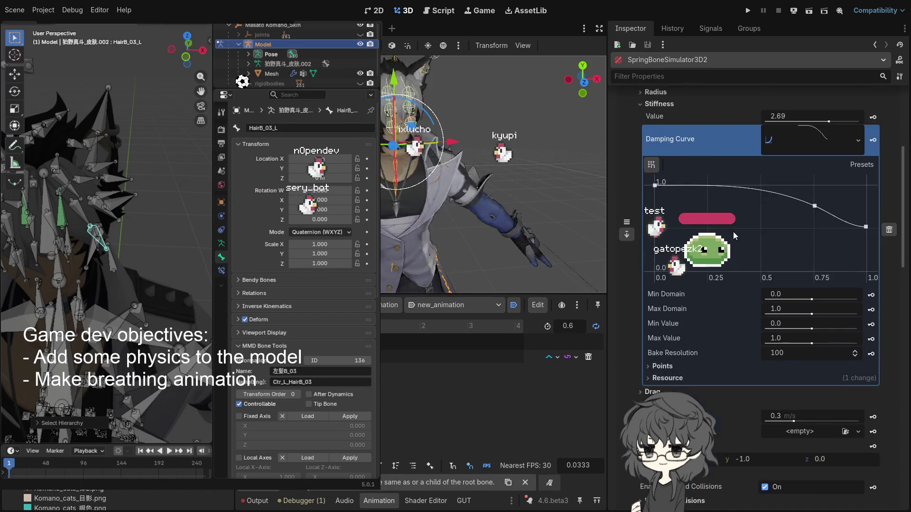
scroll(733, 232, "up", 5)
scroll(733, 232, "down", 8)
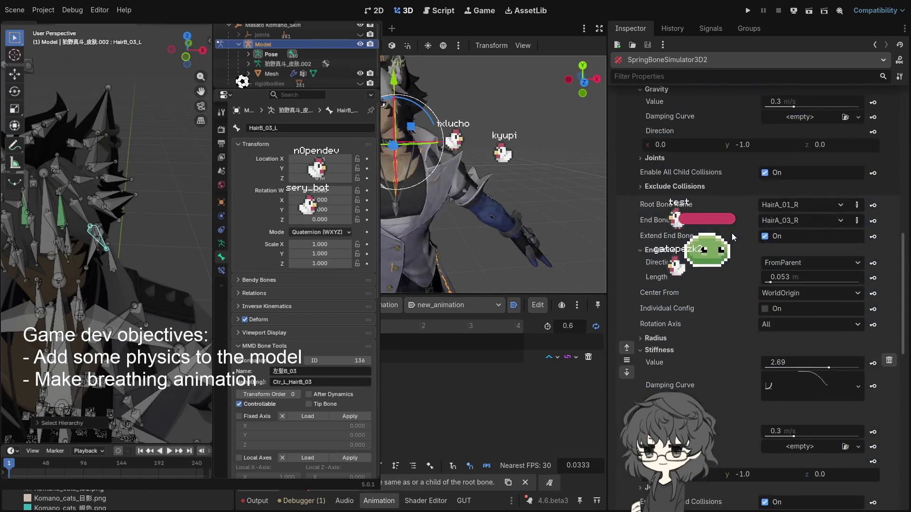
scroll(731, 232, "up", 5)
left_click(732, 232)
scroll(732, 233, "down", 4)
scroll(731, 232, "up", 7)
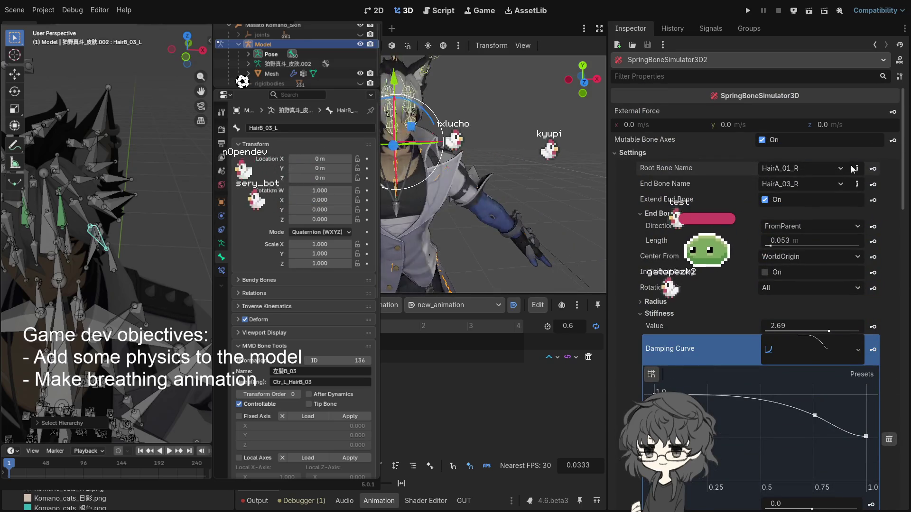
left_click(856, 168)
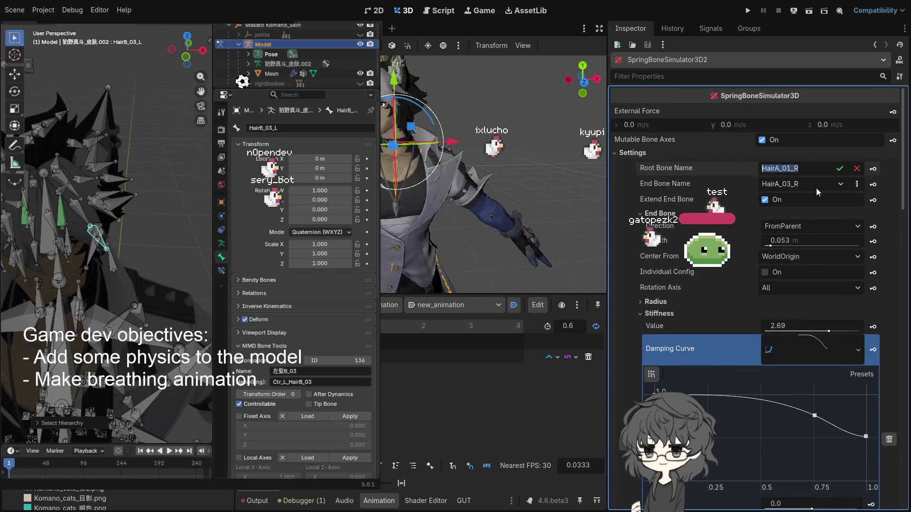
type("HairB_01_L")
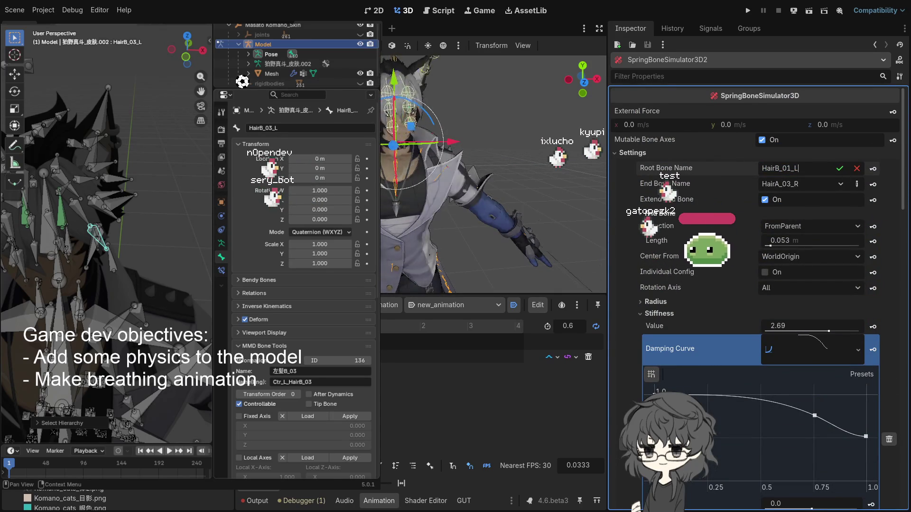
Change the chain number to get and copy HairB_03_L, then restore the root to HairB_01_L
key("Left")
key("Left")
key("shift+Left")
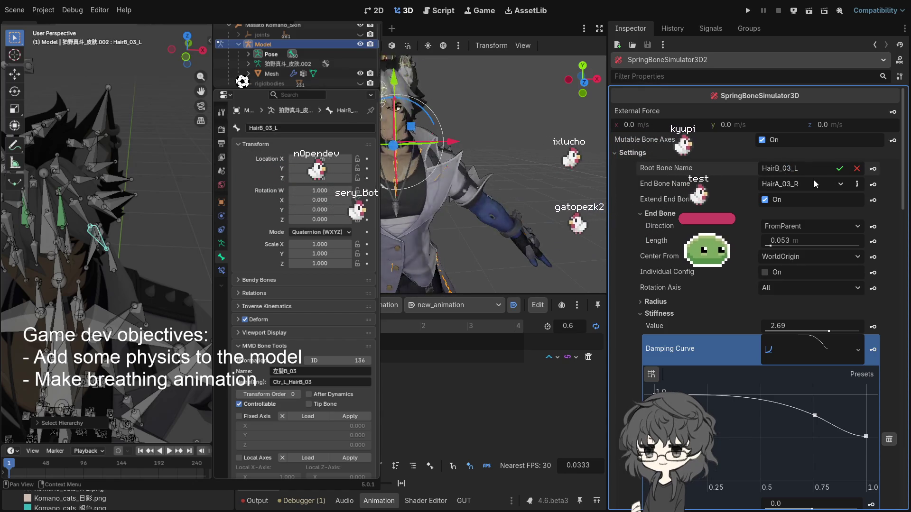
type("3")
left_click(264, 128)
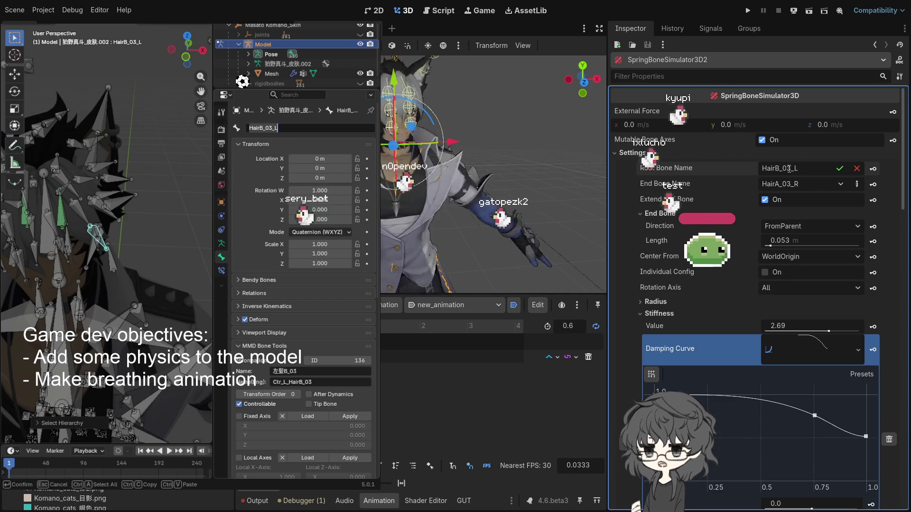
type("1")
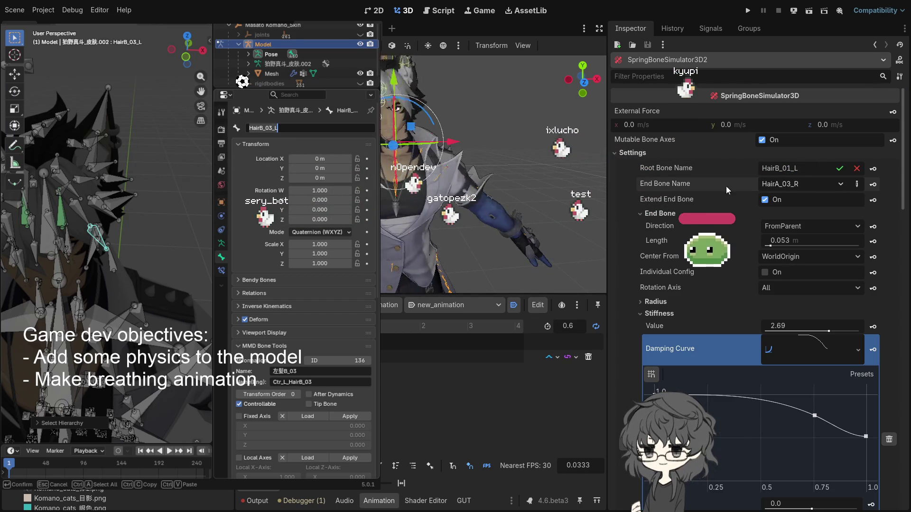
Replace the end bone name with HairB_03_L and confirm it
left_click(800, 184)
key("ctrl+a")
type("HairB_03_L")
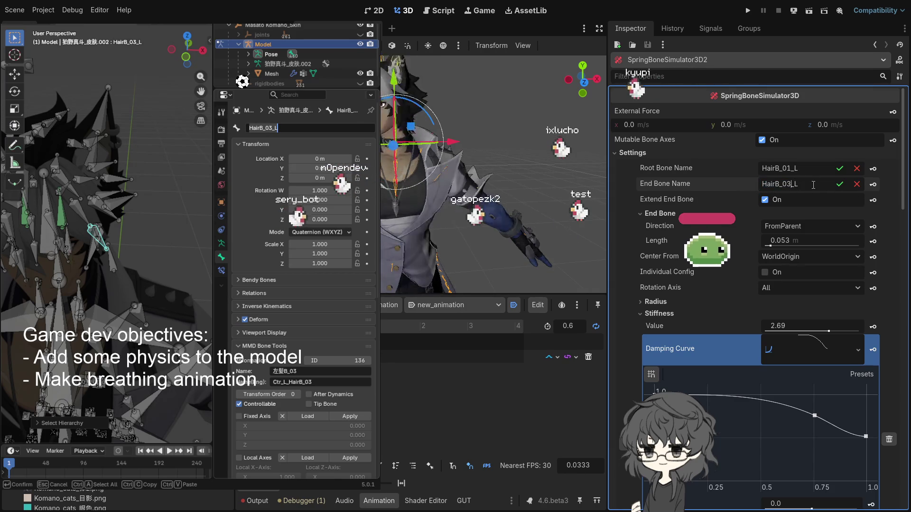
key("Return")
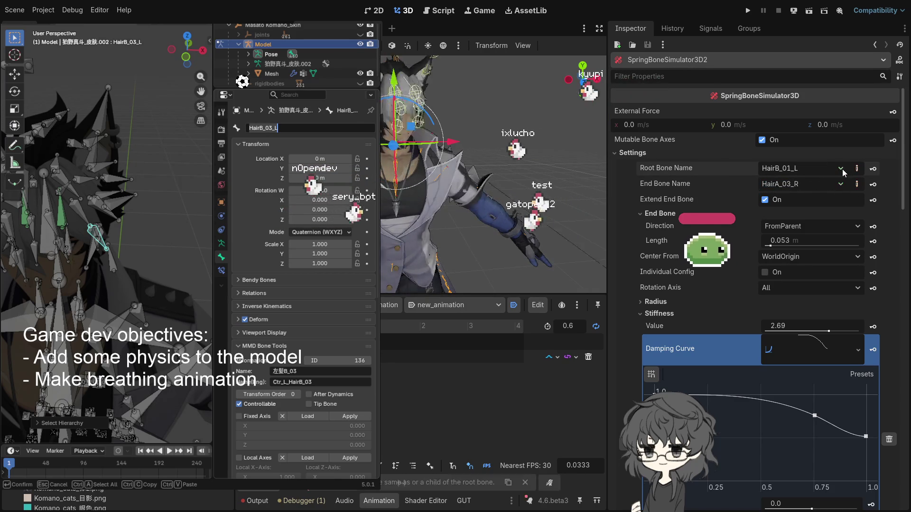
left_click(747, 185)
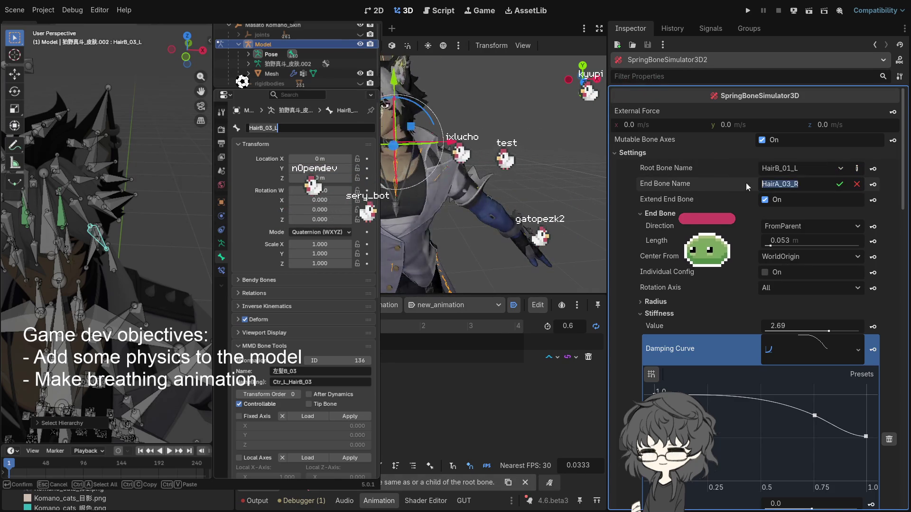
left_click(839, 185)
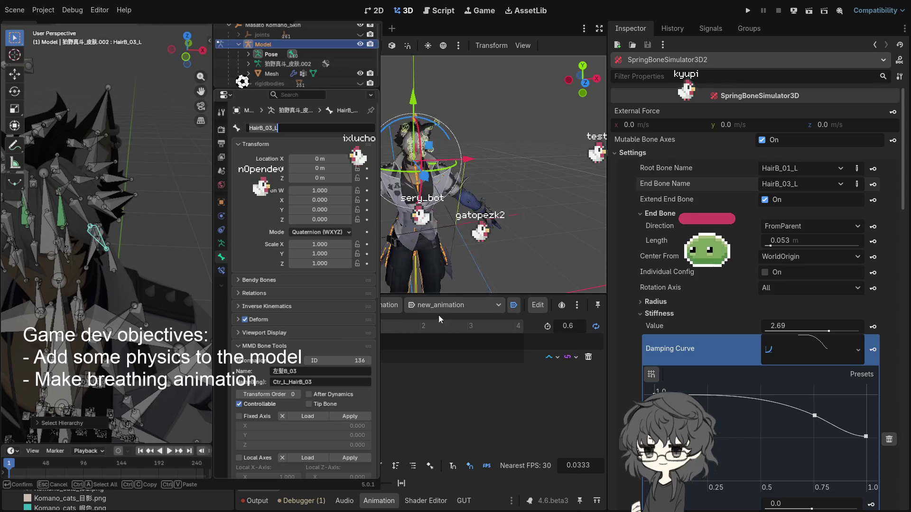
Make the 'breathing' animation autoplay on load, then run the project with F5
left_click(450, 305)
left_click(451, 331)
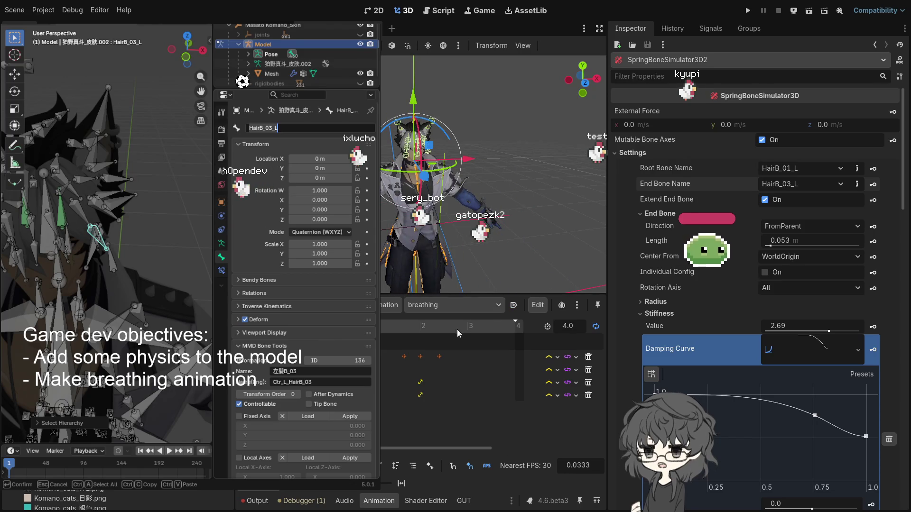
left_click(513, 305)
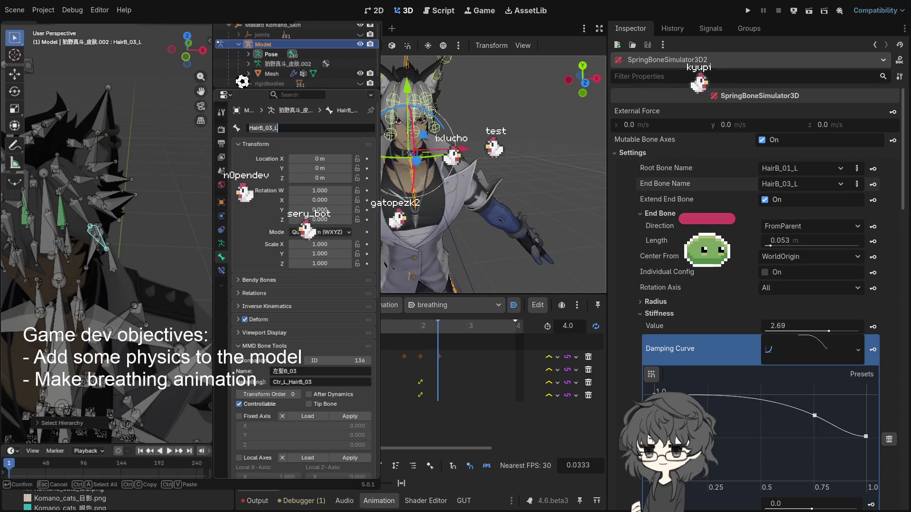
key("F5")
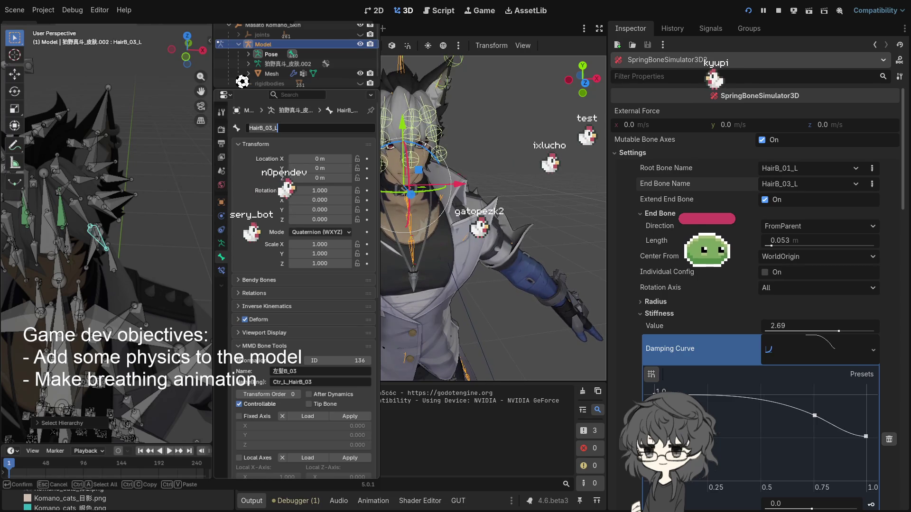
Start the Face Landmarker demo on the webcam at 640x480@24(YUY2) format
left_click(460, 380)
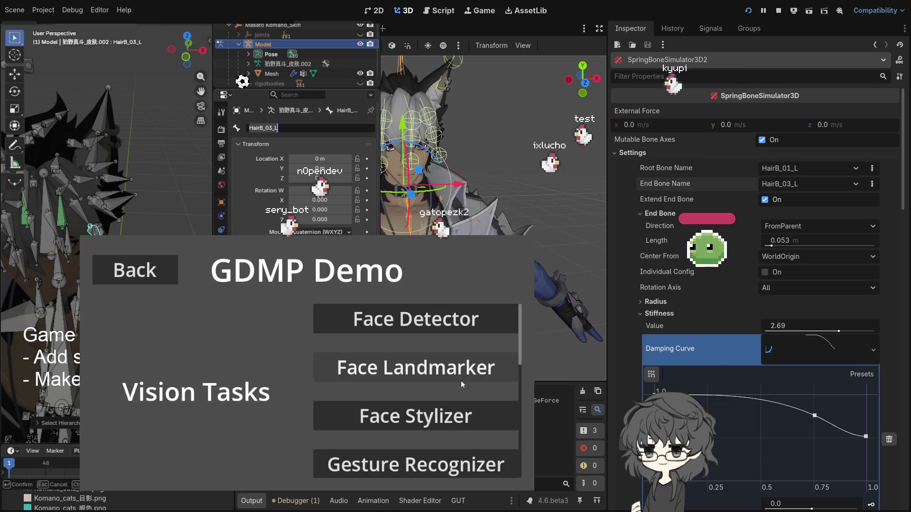
left_click(404, 368)
left_click(416, 463)
left_click(279, 286)
left_click(218, 332)
left_click(217, 328)
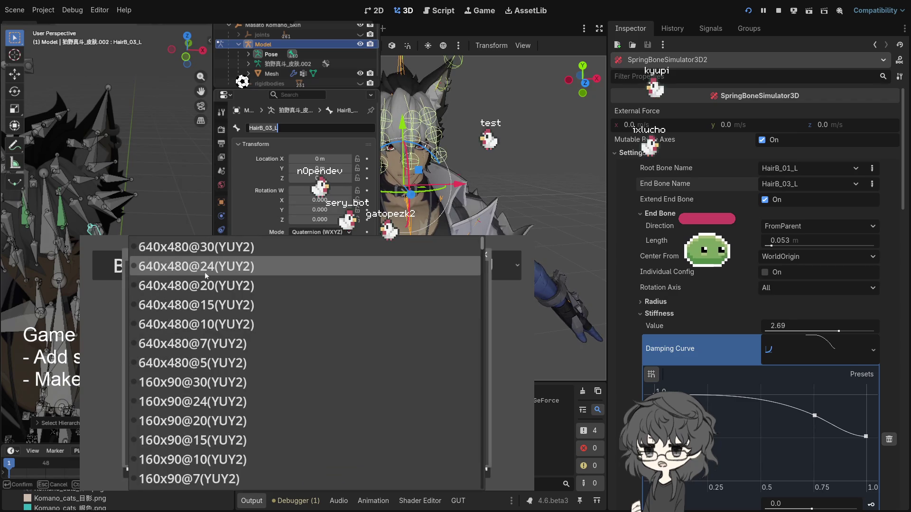
left_click(205, 266)
left_click(233, 453)
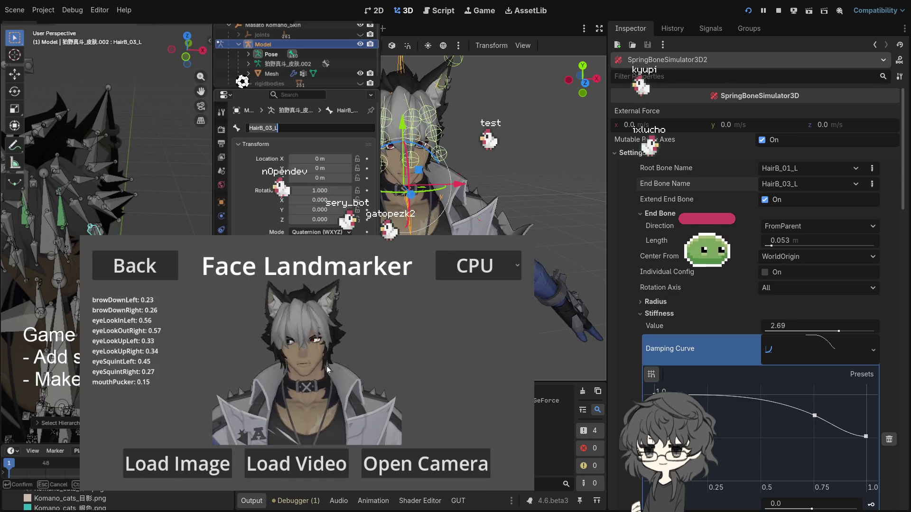
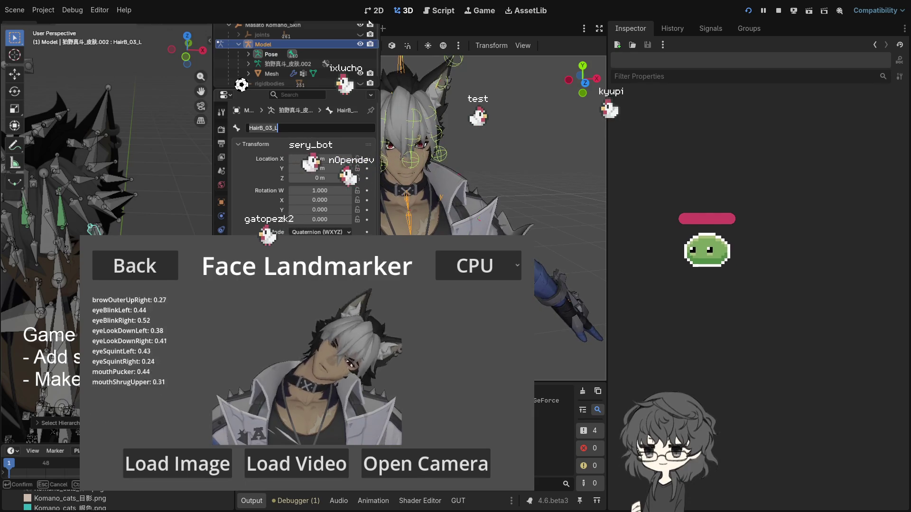
Switch to the 2D canvas and back to 3D, then bring up the komano_cats.gd script
left_click(375, 11)
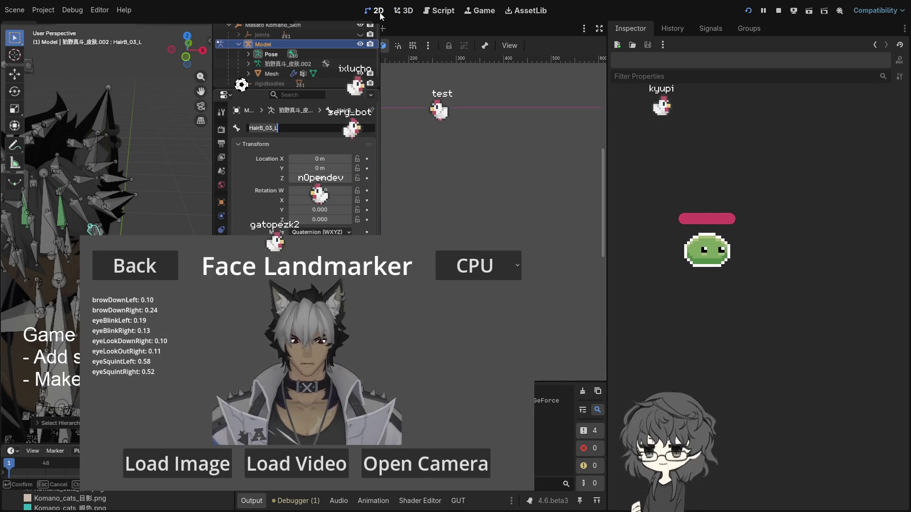
left_click(401, 13)
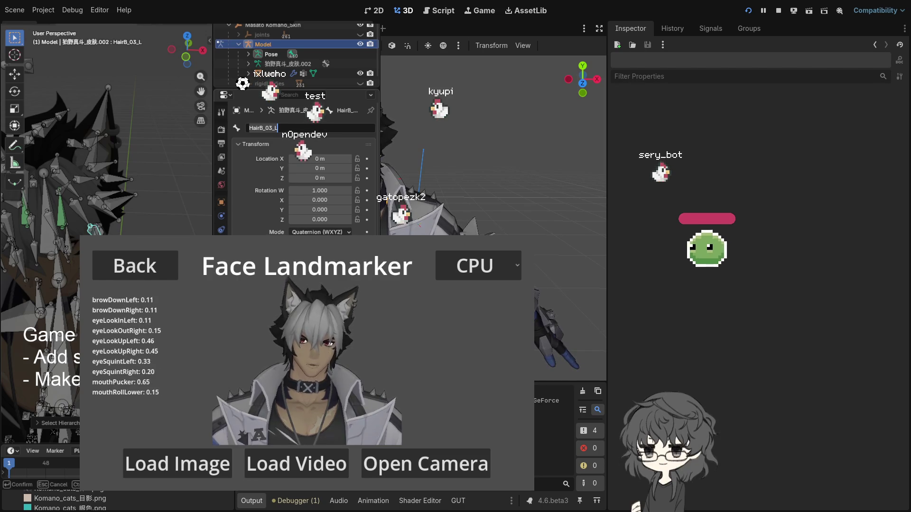
key("ctrl+F3")
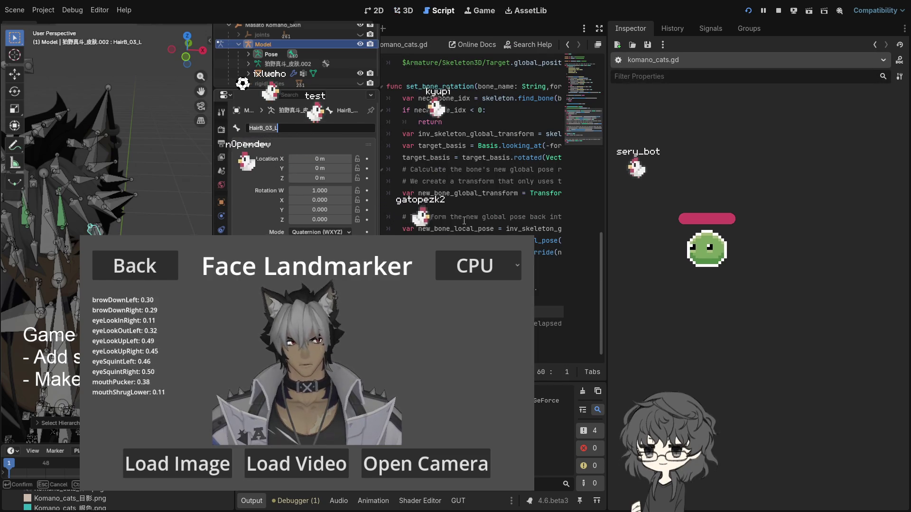
scroll(458, 162, "right", 5)
scroll(458, 161, "right", 4)
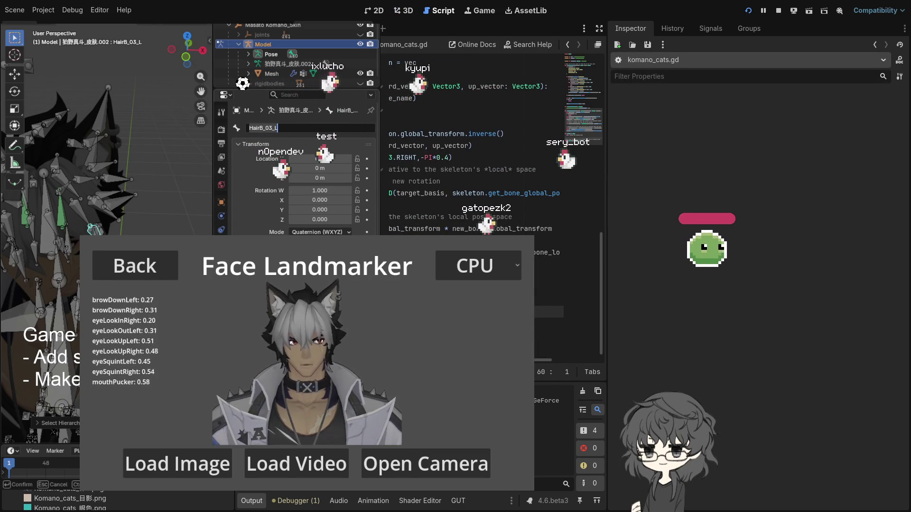
Revert the trial edits to the interpolate_with arguments at the end of line 55
left_click(542, 261)
key("ctrl+z")
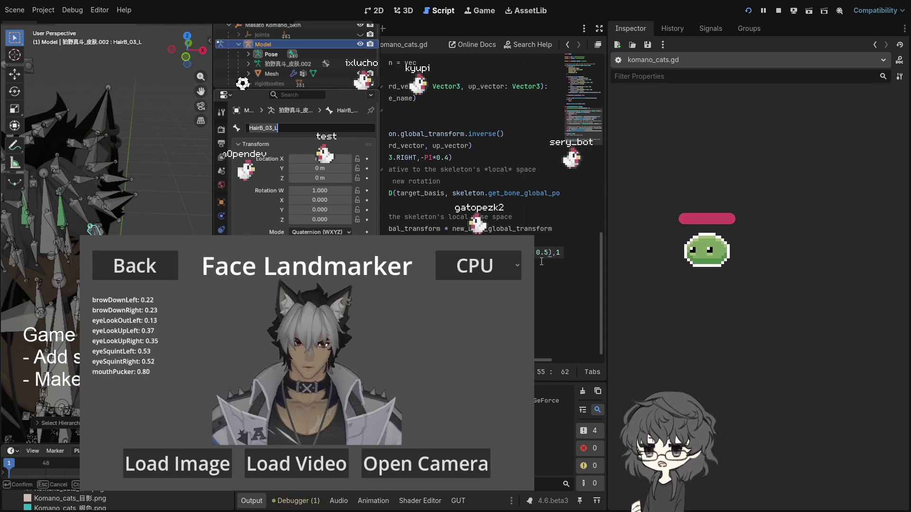
key("ctrl+z")
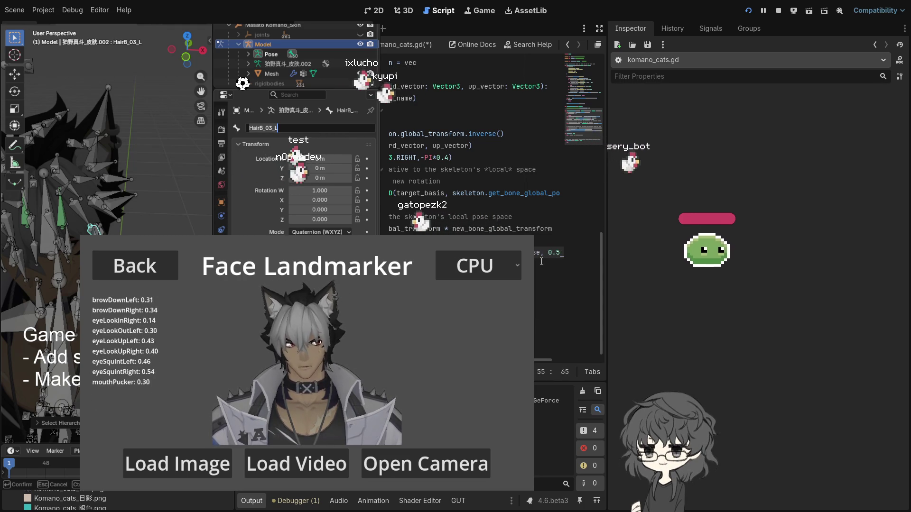
key("ctrl+z")
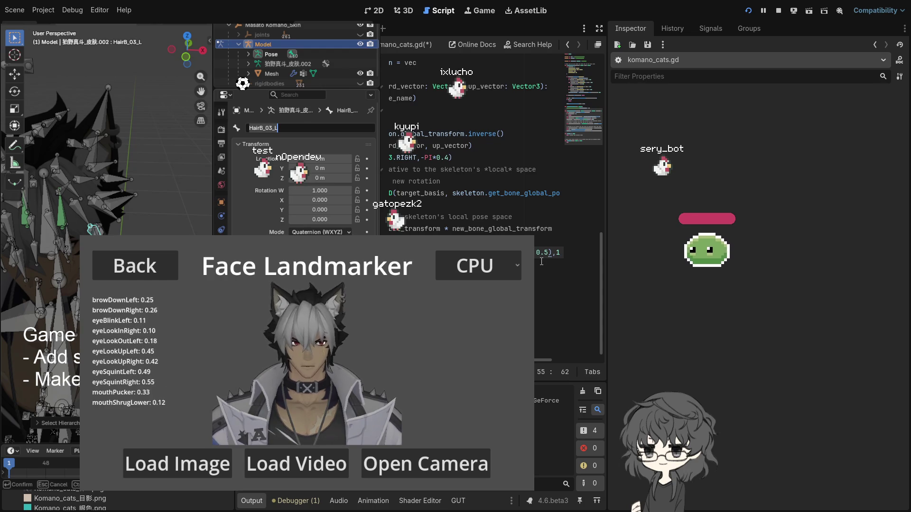
key("ctrl+z")
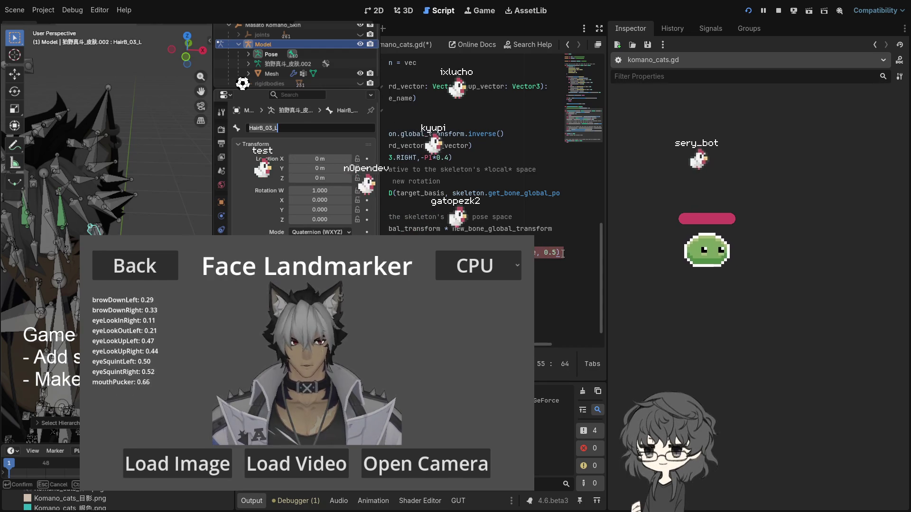
key("ctrl+z")
key("ctrl+z")
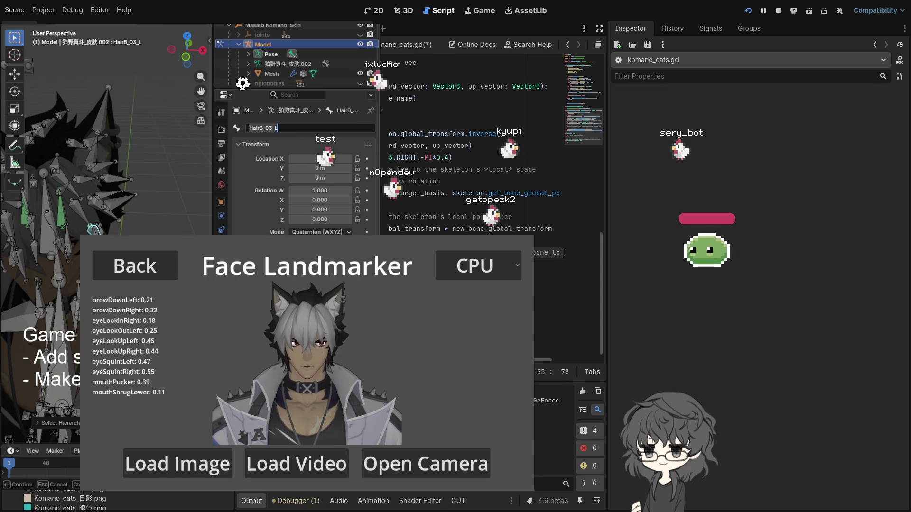
key("Return")
key("ctrl+z")
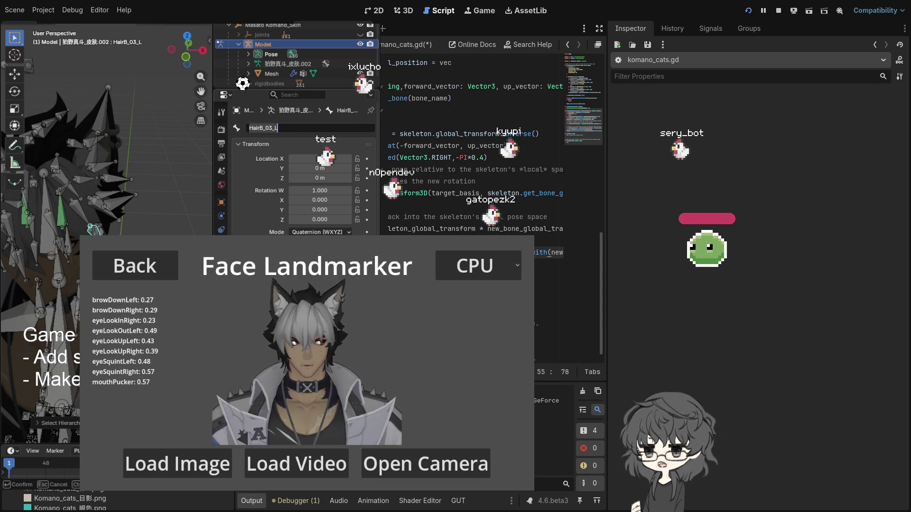
key("Return")
key("ctrl+z")
key("Down")
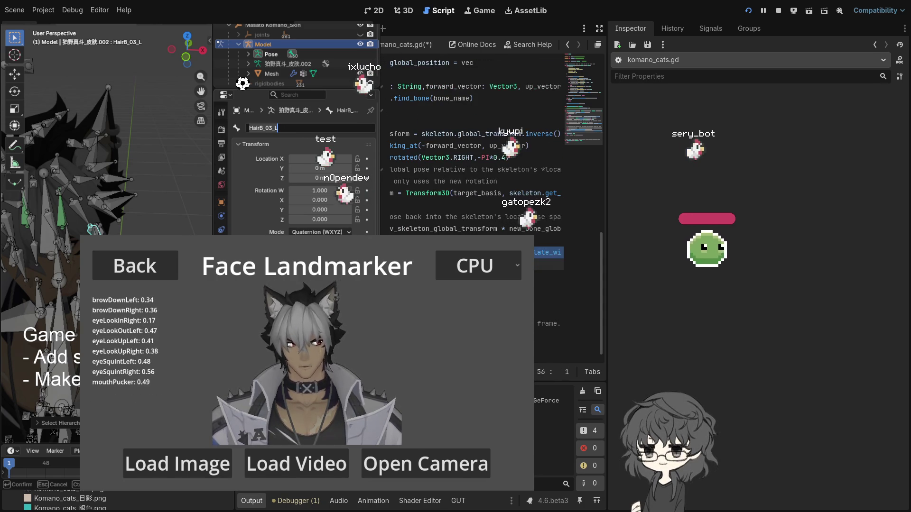
Select the method name on line 55 and look up the Transform3D interpolate_with reference
key("Up")
key("Right")
key("Right")
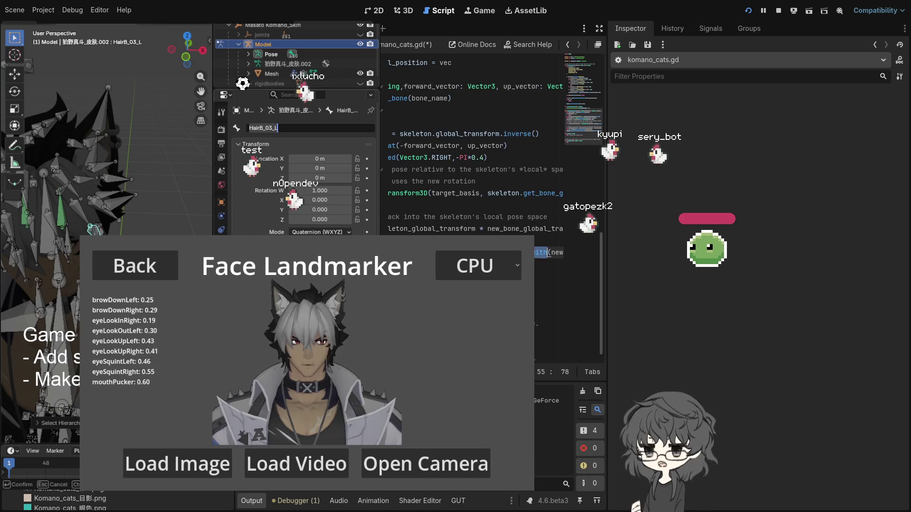
key("ctrl+shift+Right")
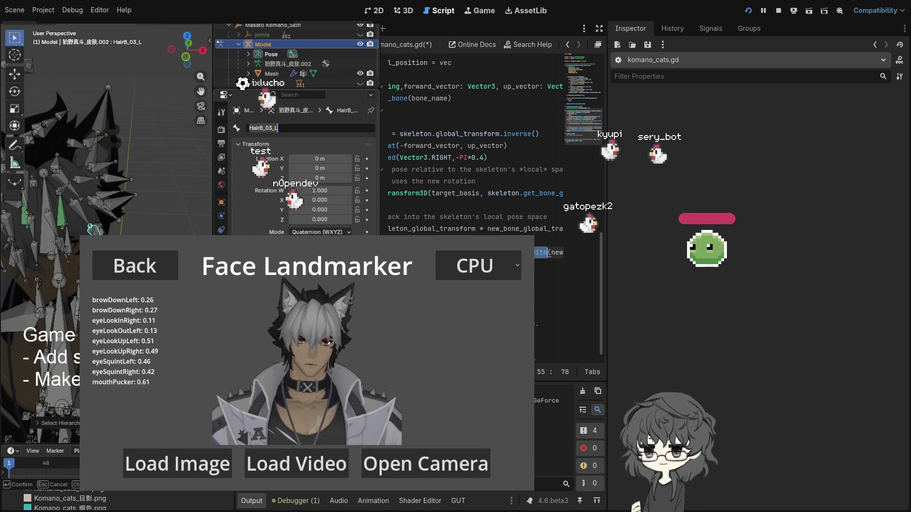
key("Up")
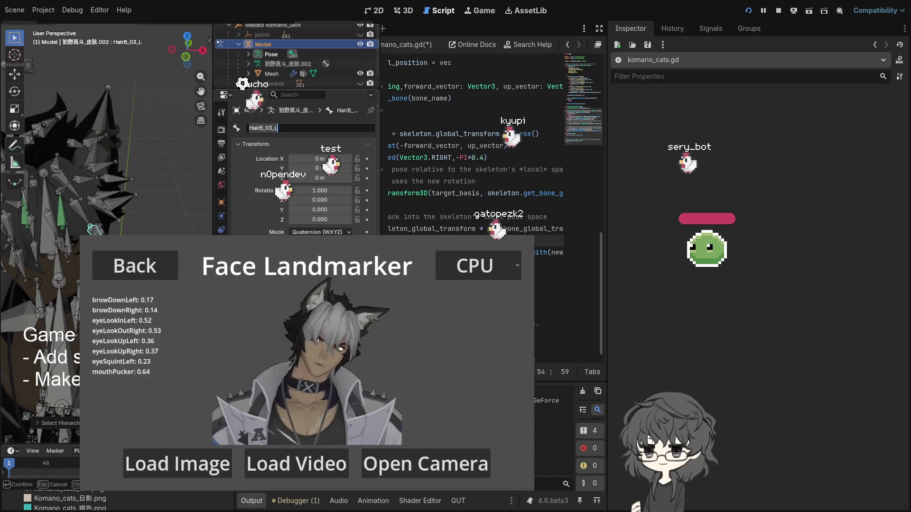
key("alt+F1")
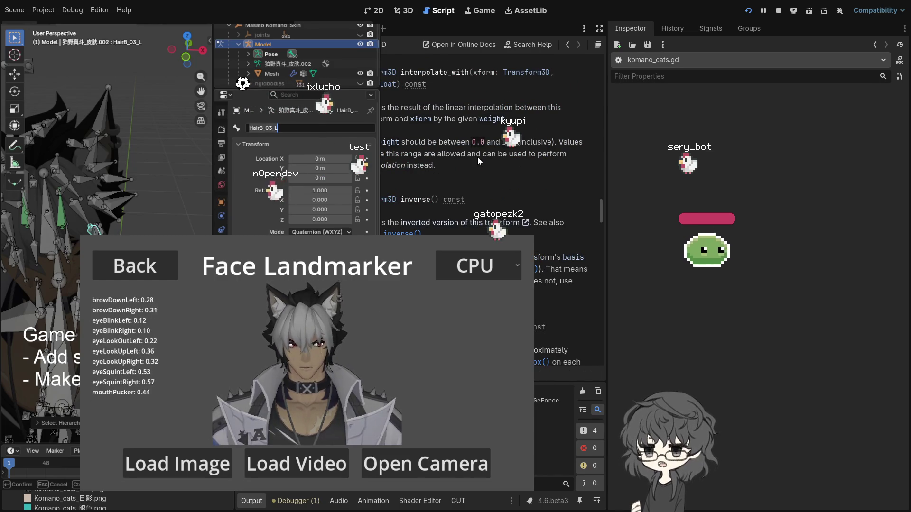
Scroll through the Transform3D help page and briefly check the VisionTask node's properties
scroll(486, 176, "up", 2)
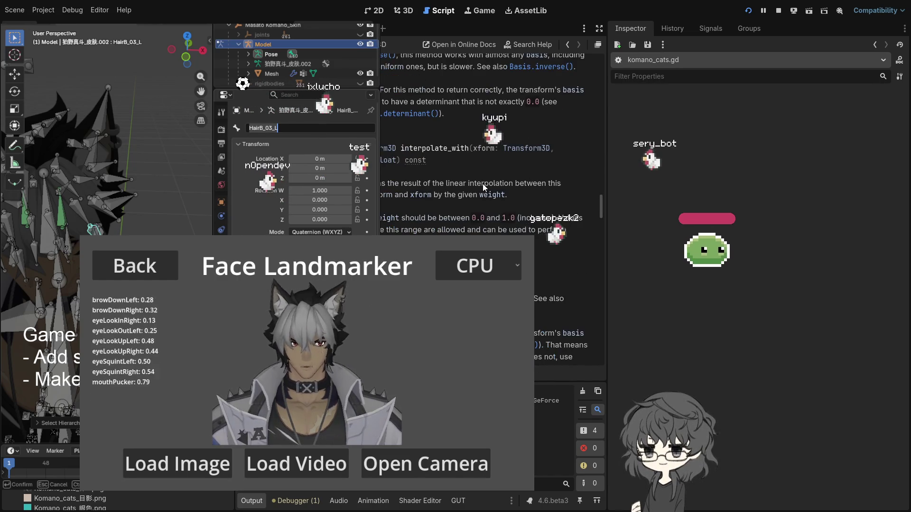
scroll(496, 176, "up", 1)
scroll(495, 176, "up", 1)
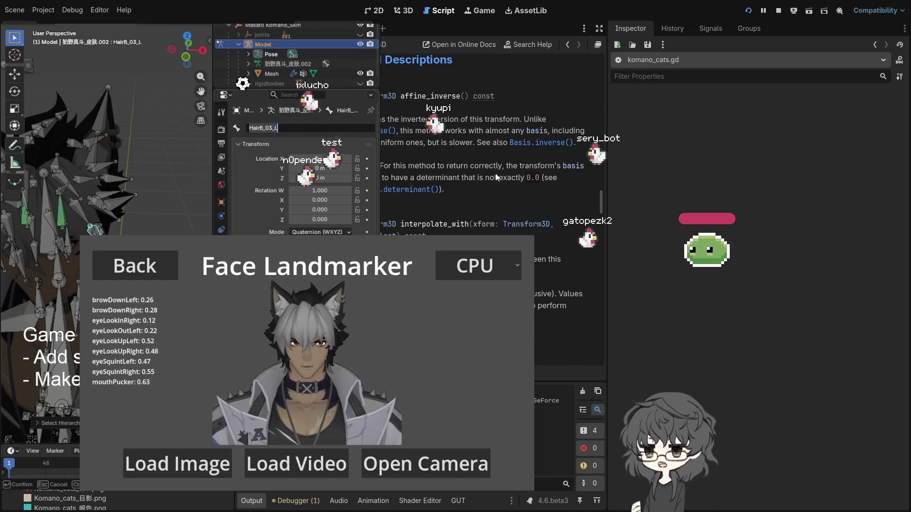
scroll(496, 176, "up", 1)
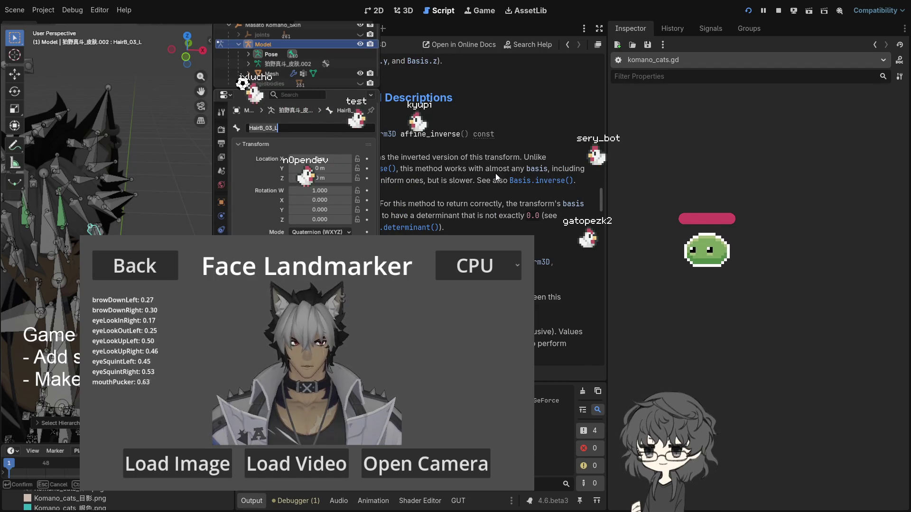
scroll(495, 172, "up", 10)
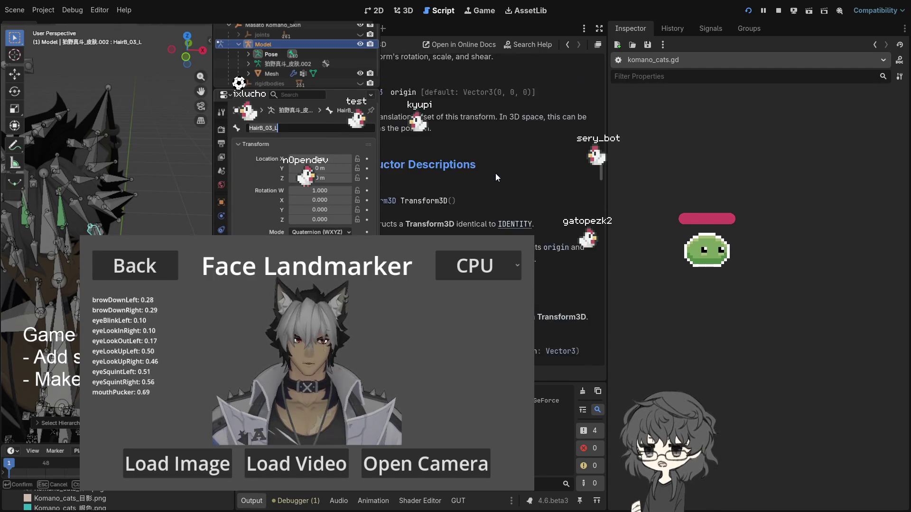
scroll(495, 177, "up", 15)
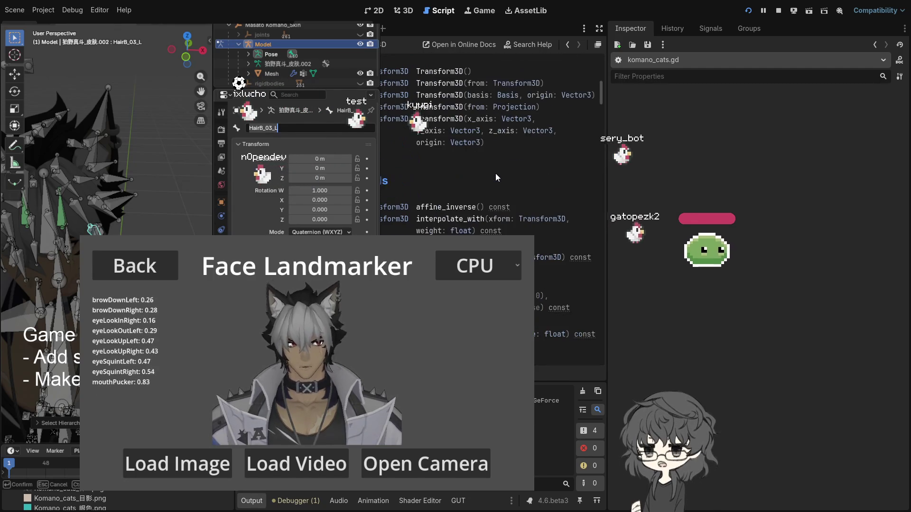
scroll(496, 176, "down", 3)
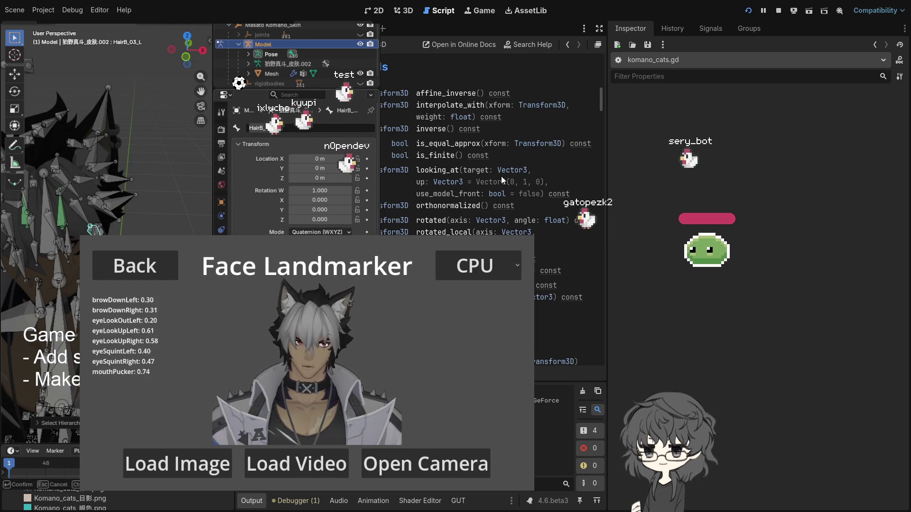
left_click(265, 128)
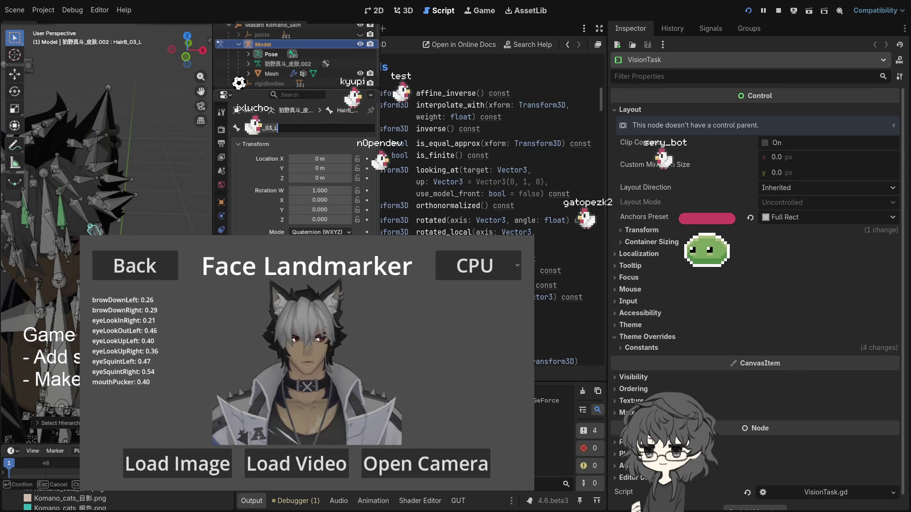
key("Escape")
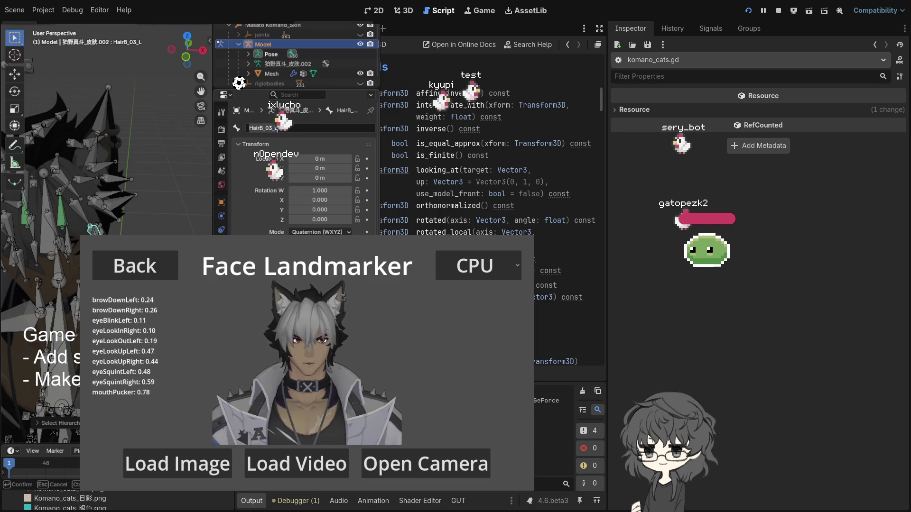
Search the help for 'interpola', read the interpolate_with description, and return to komano_cats.gd
key("ctrl+f")
scroll(381, 189, "up", 5)
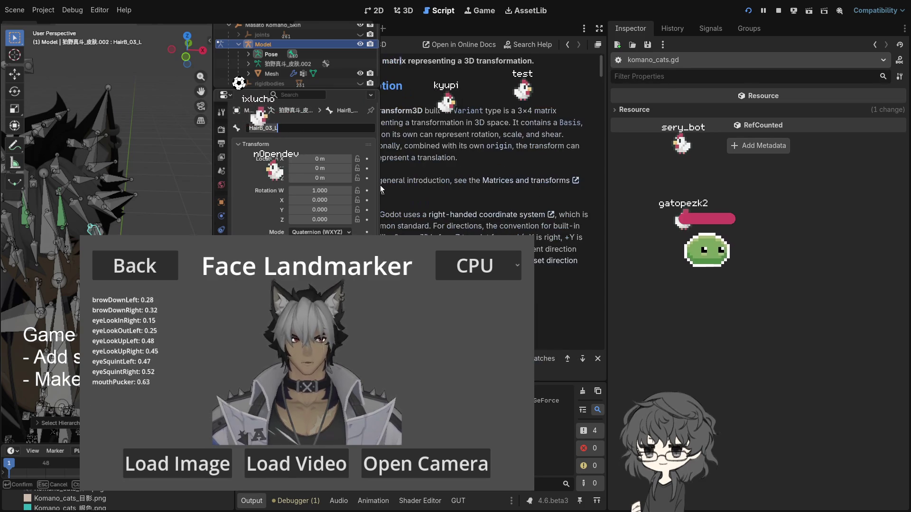
scroll(380, 187, "down", 4)
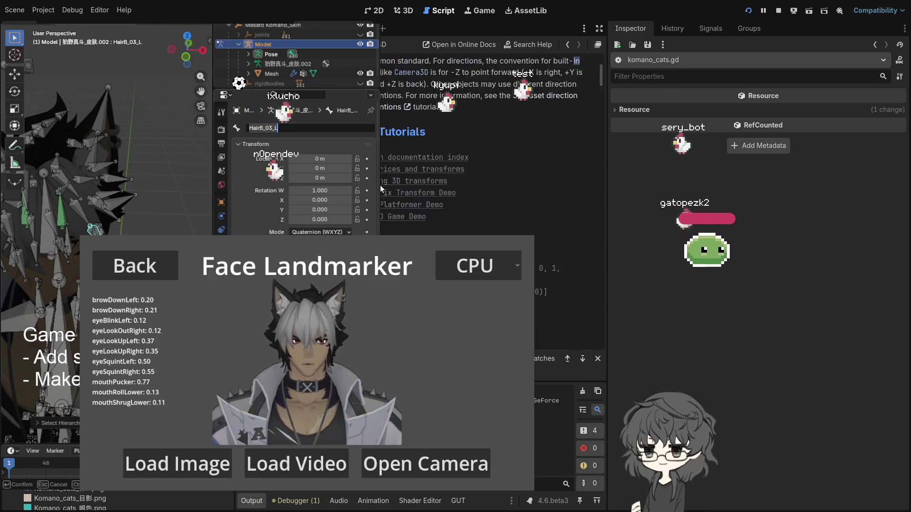
type("interpola")
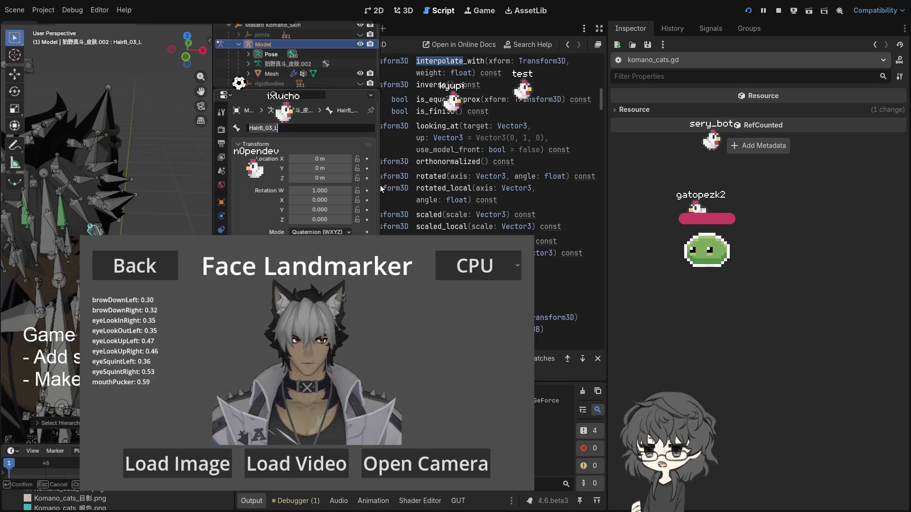
left_click(456, 60)
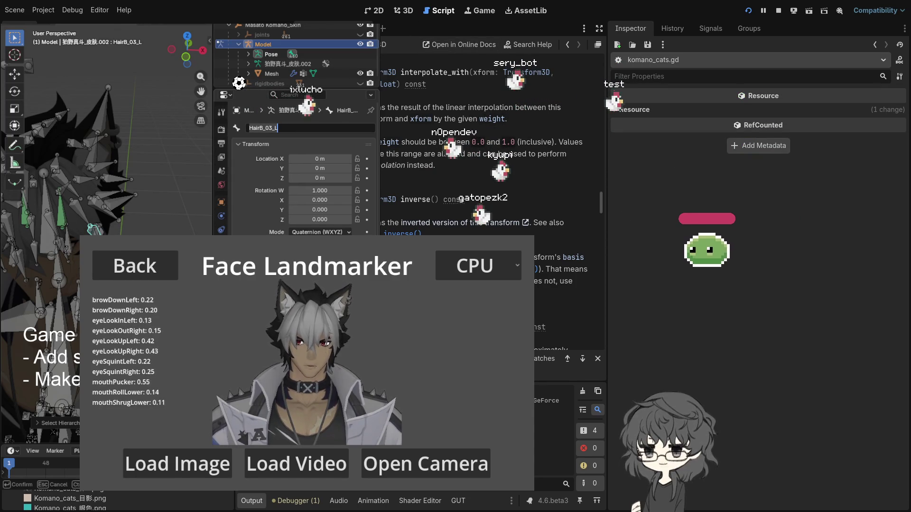
key("alt+Left")
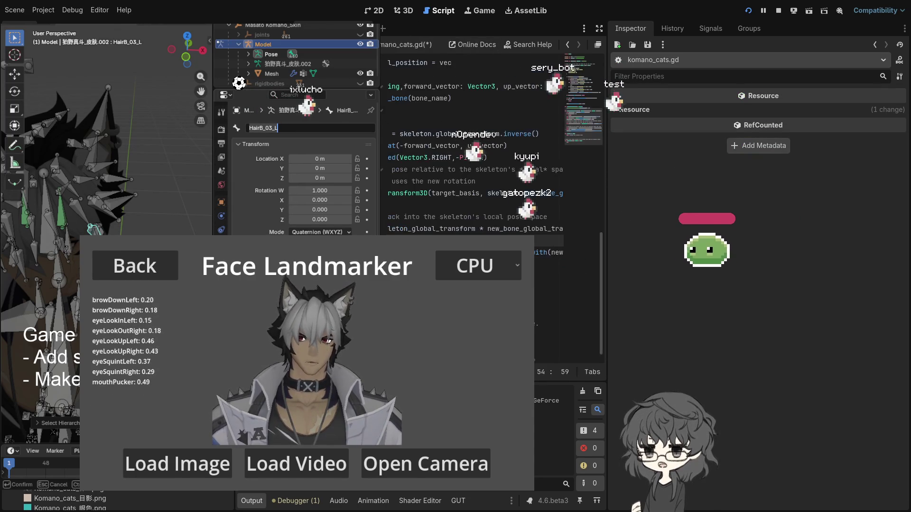
Move to the end of the neck-bone pose call on line 55 and save the script
scroll(474, 166, "left", 2)
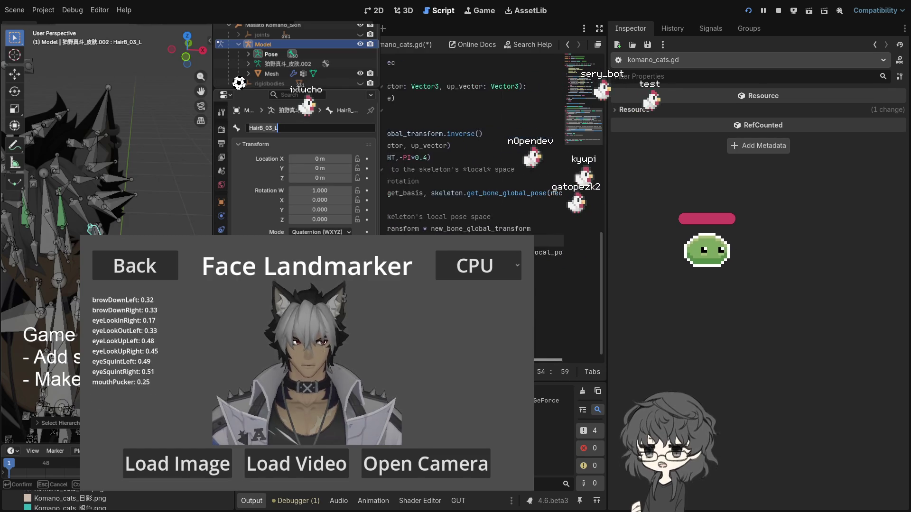
scroll(475, 166, "right", 3)
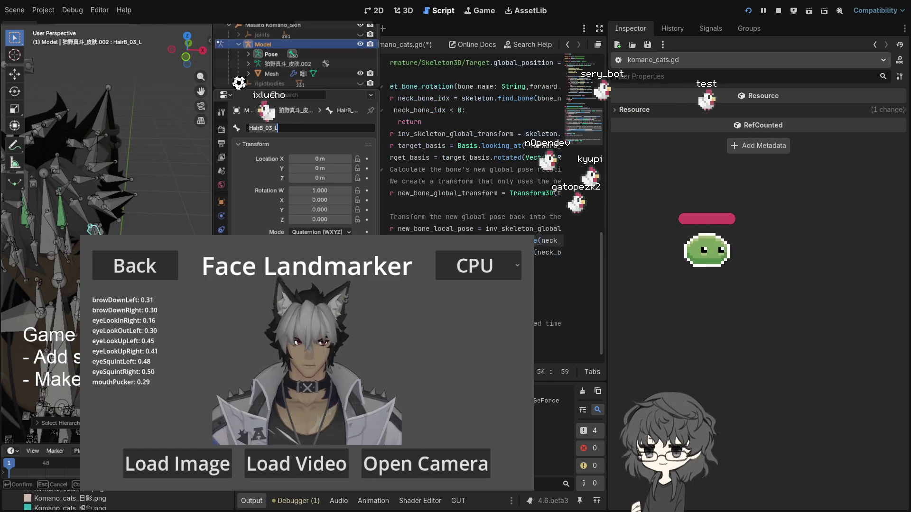
scroll(475, 166, "left", 5)
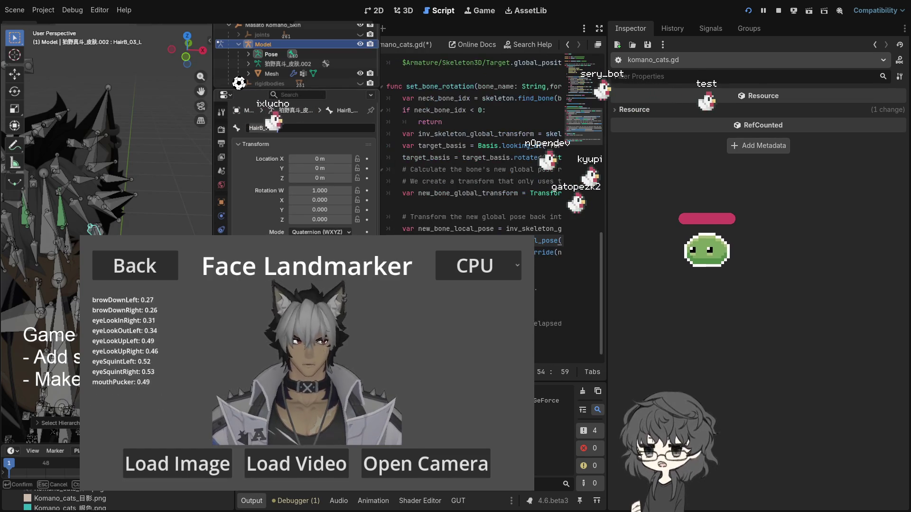
scroll(474, 166, "right", 4)
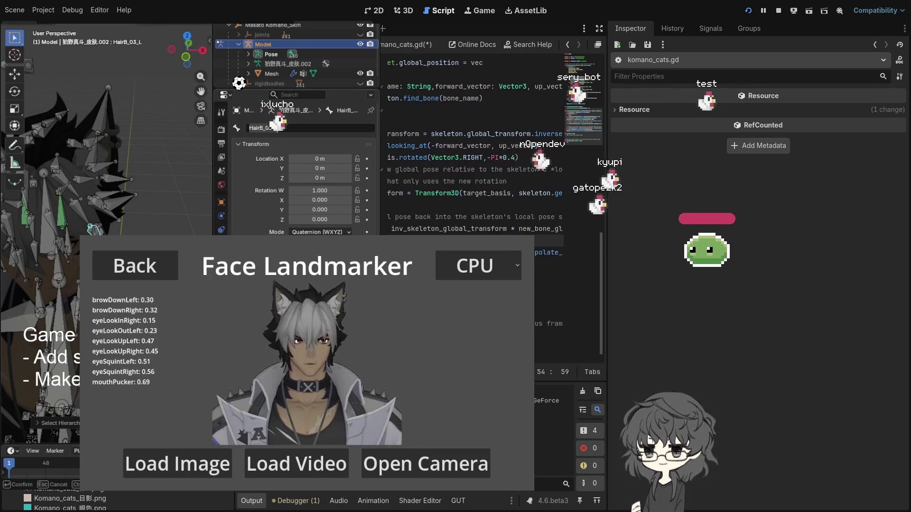
key("Down")
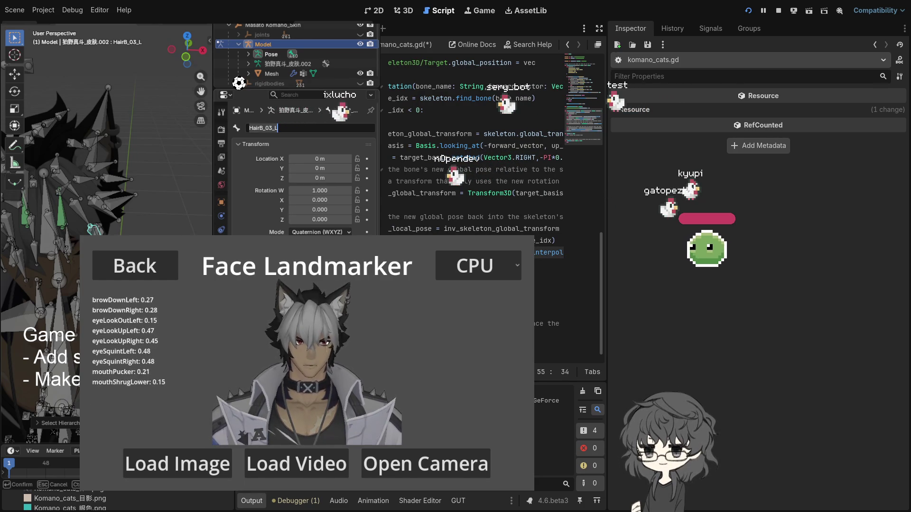
scroll(534, 374, "right", 8)
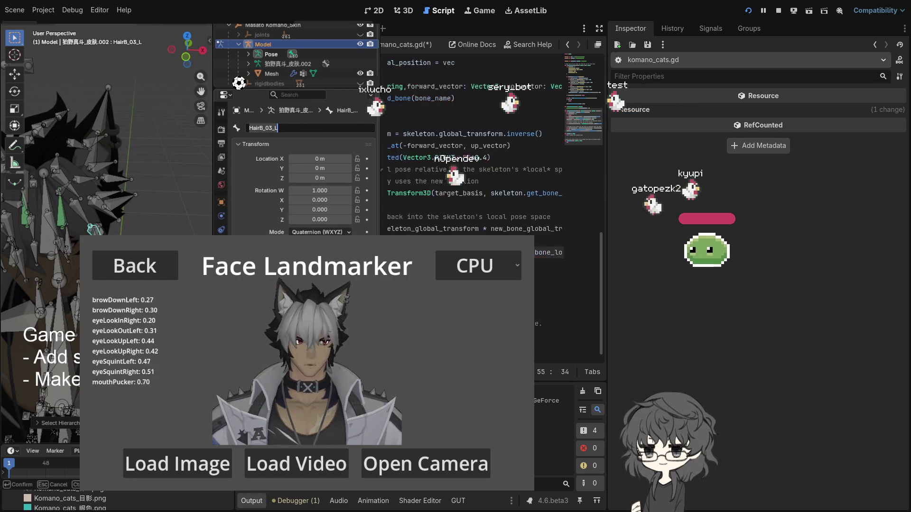
left_click(535, 252)
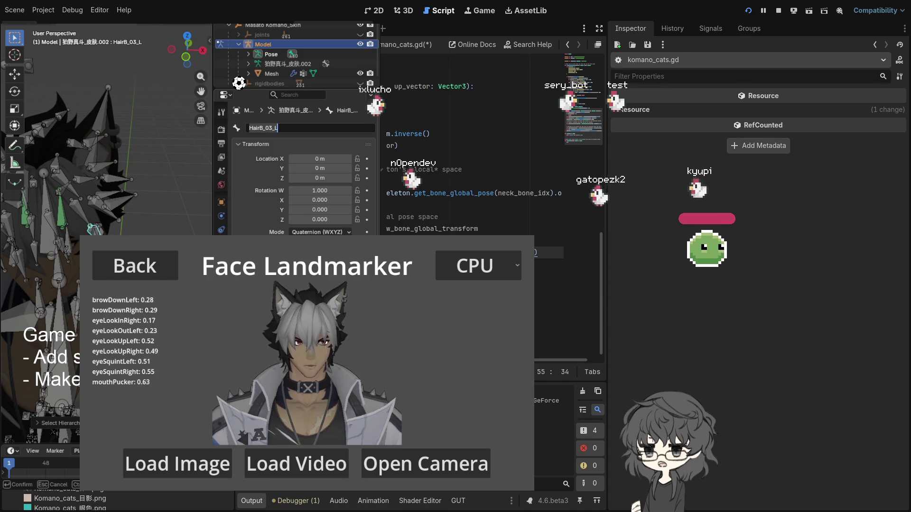
key("Right")
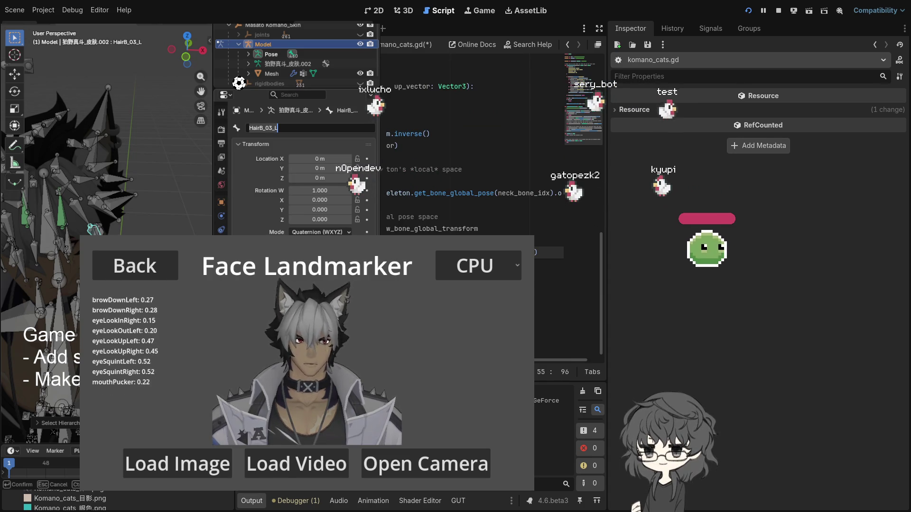
key("Left")
key("ctrl+s")
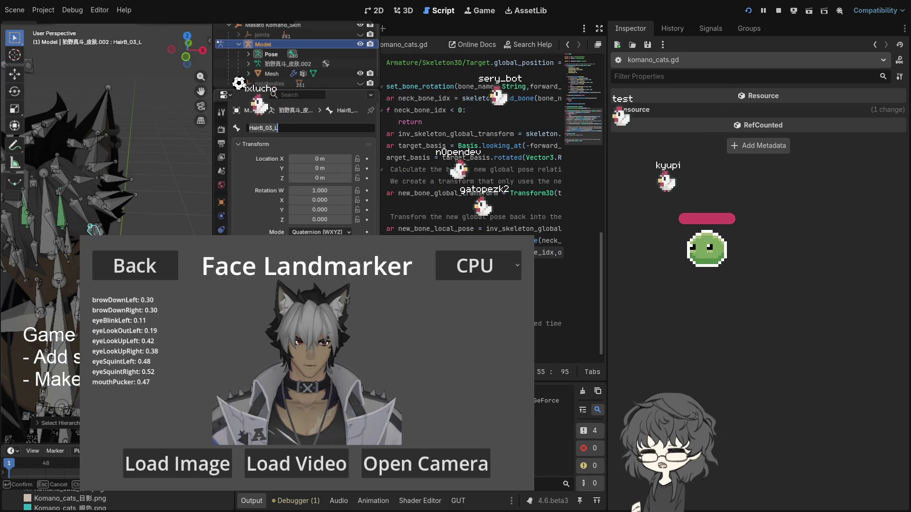
Remove line 55's closing parenthesis and append .interpolate_with to the pose call
scroll(474, 166, "left", 2)
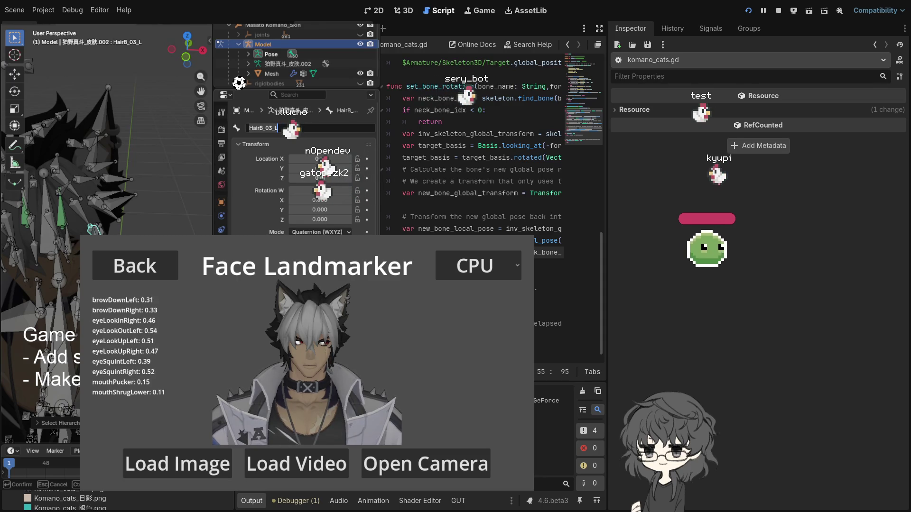
scroll(544, 375, "right", 10)
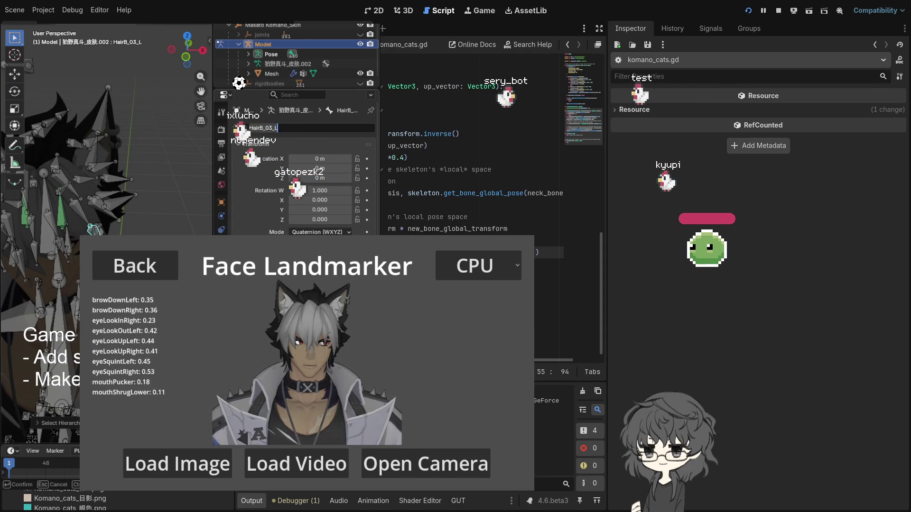
key("Right")
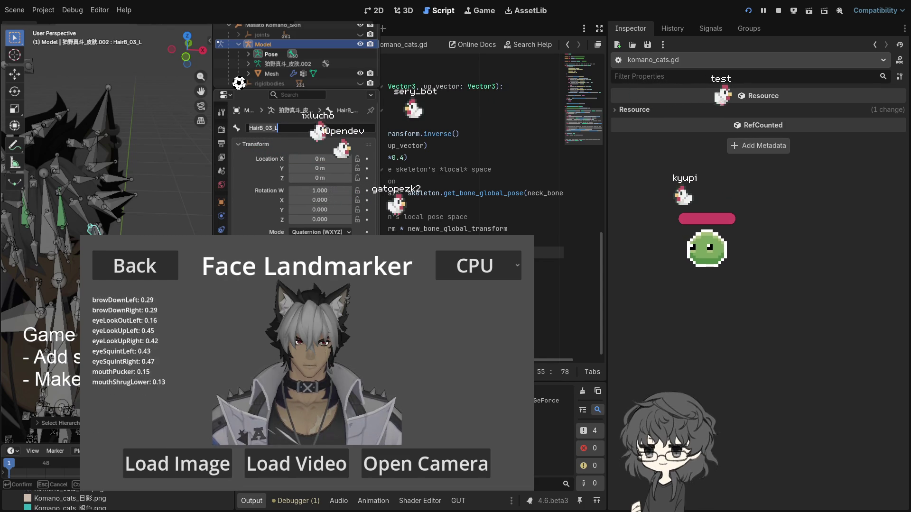
key("Down")
key("Down")
key("Down")
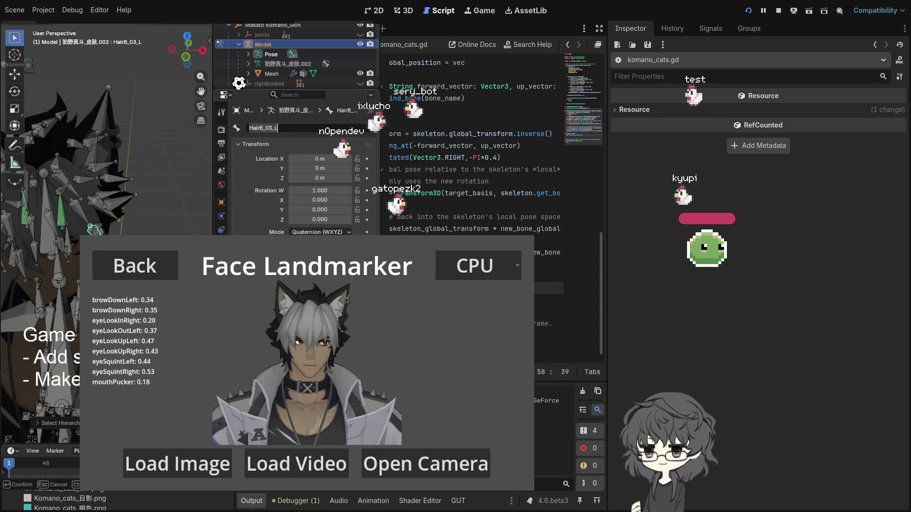
key("Up")
key("Up")
key("Up")
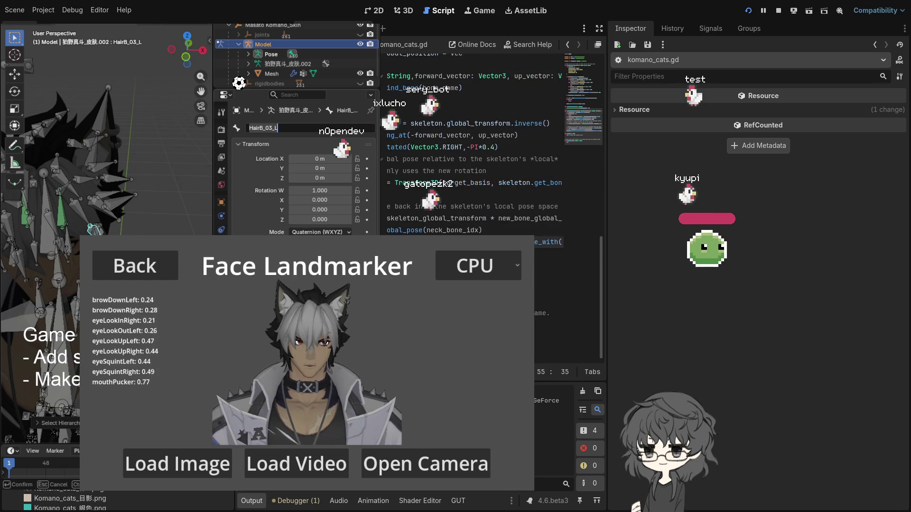
key("Delete")
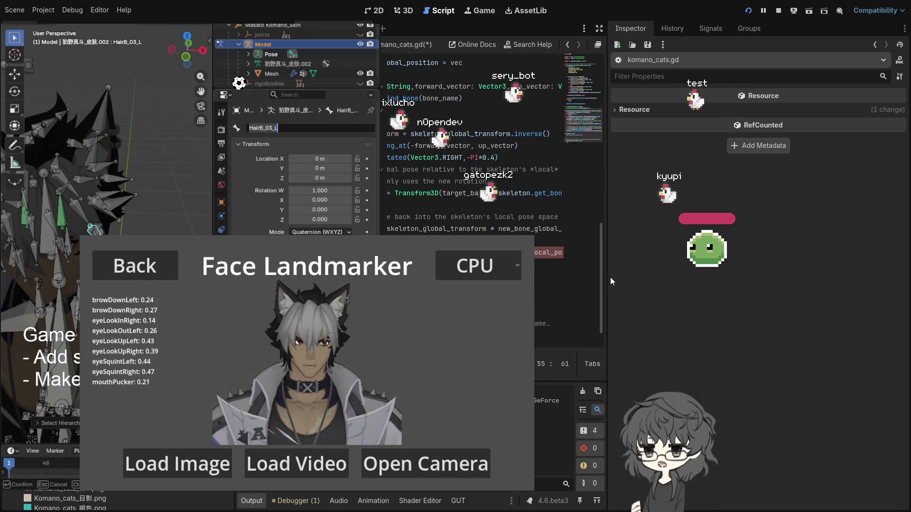
type(".interpolate_with")
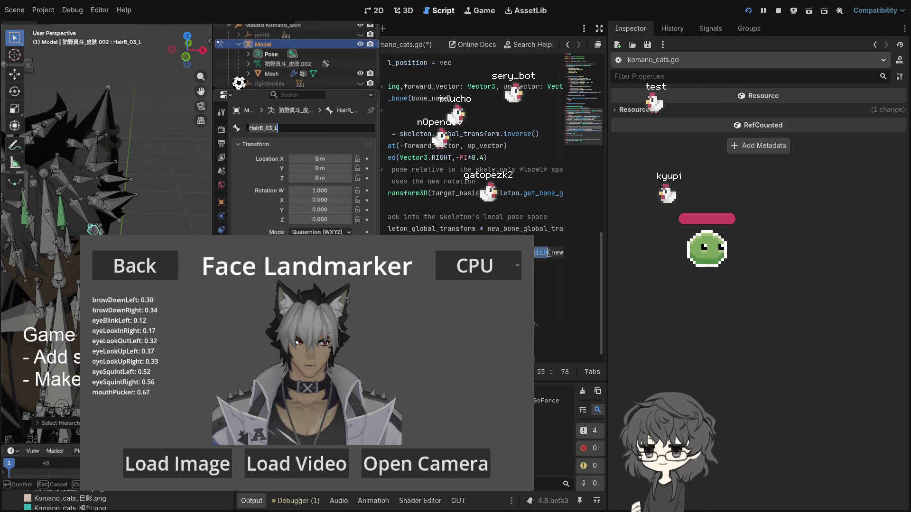
scroll(474, 166, "right", 3)
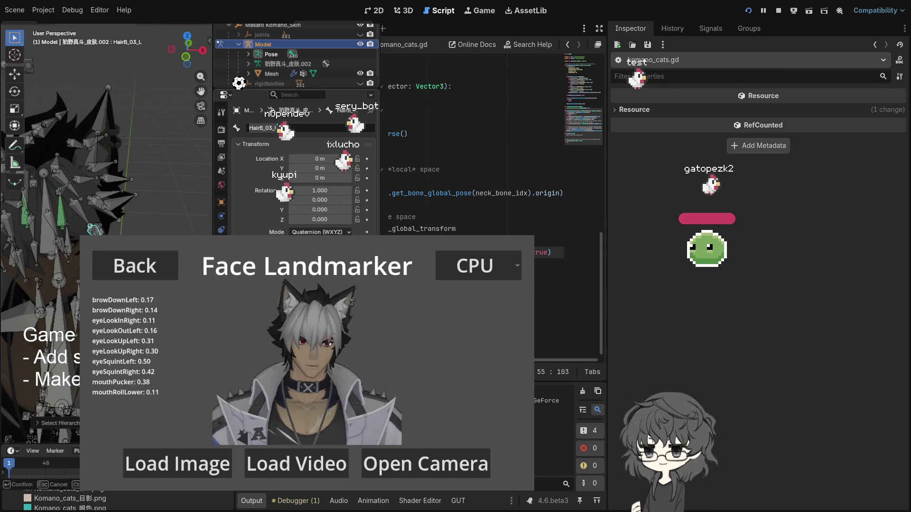
Finish the neck-bone pose line with a 0.1 interpolate_with weight, then go to the 3D view
left_click(427, 181)
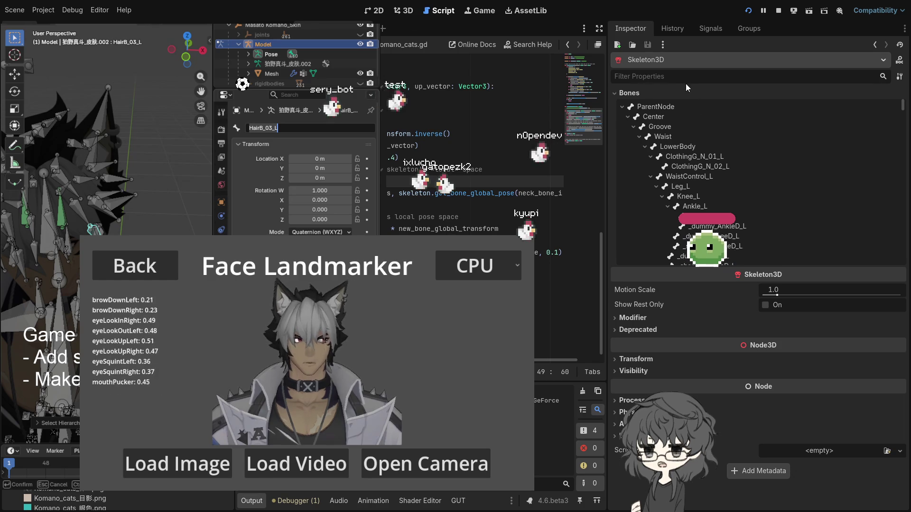
left_click(405, 12)
Frame the avatar's hair bones and open the Hair.003.tres material, collapsing its Shading section
mouse_move(407, 161)
left_mouse_down()
mouse_move(459, 165)
mouse_move(436, 180)
mouse_move(433, 162)
mouse_move(408, 174)
mouse_move(448, 175)
mouse_move(442, 181)
mouse_move(429, 171)
left_mouse_up()
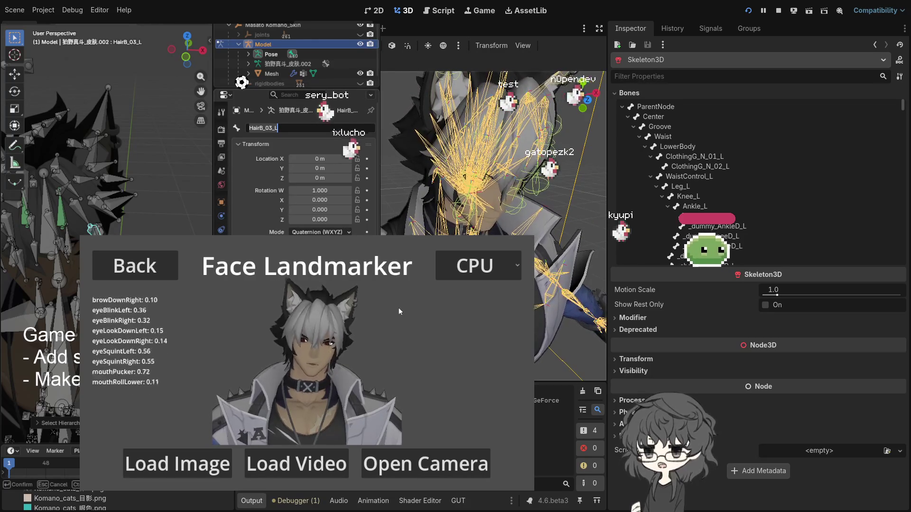
left_click(399, 311)
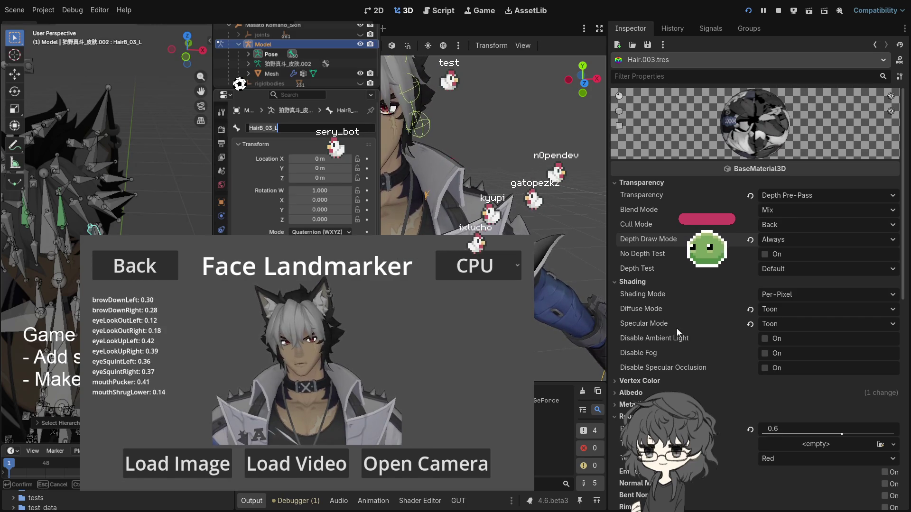
left_click(635, 283)
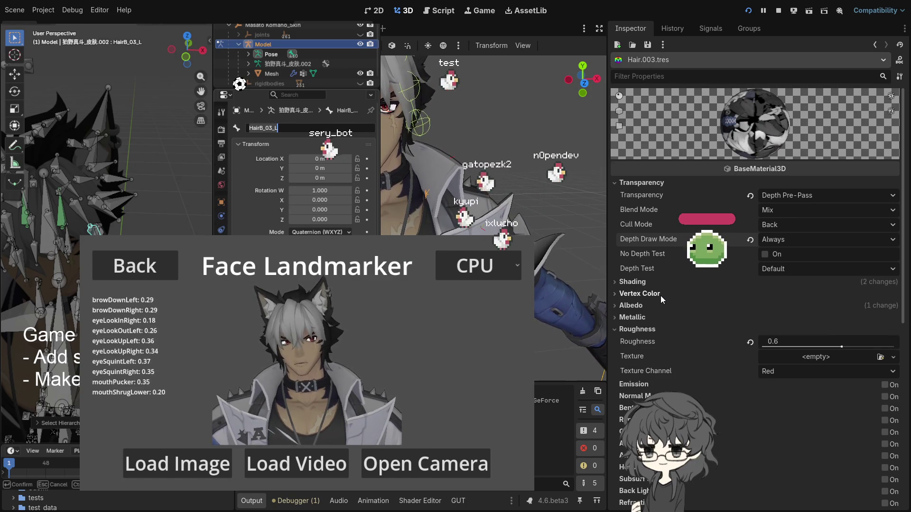
Scroll through the Hair.003 Inspector and toggle its Shading section open and closed
scroll(666, 304, "down", 2)
scroll(666, 304, "down", 10)
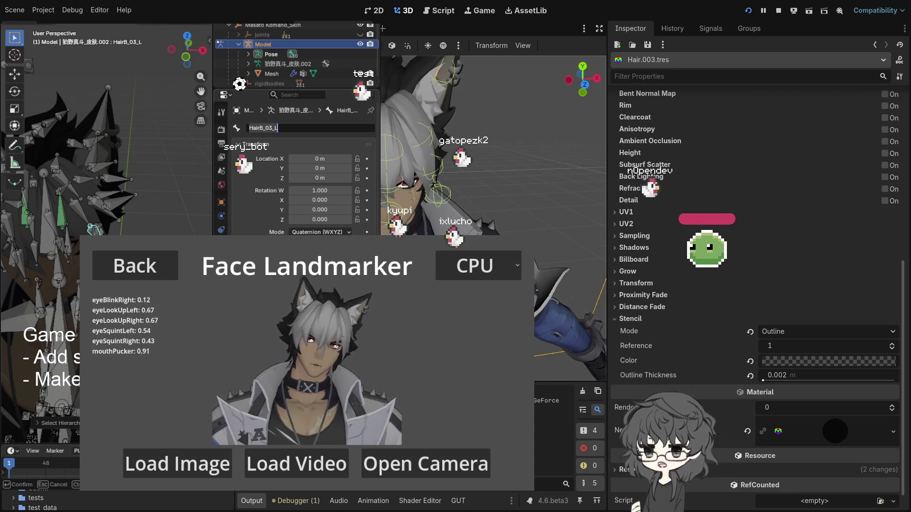
scroll(736, 258, "up", 4)
scroll(736, 258, "up", 4)
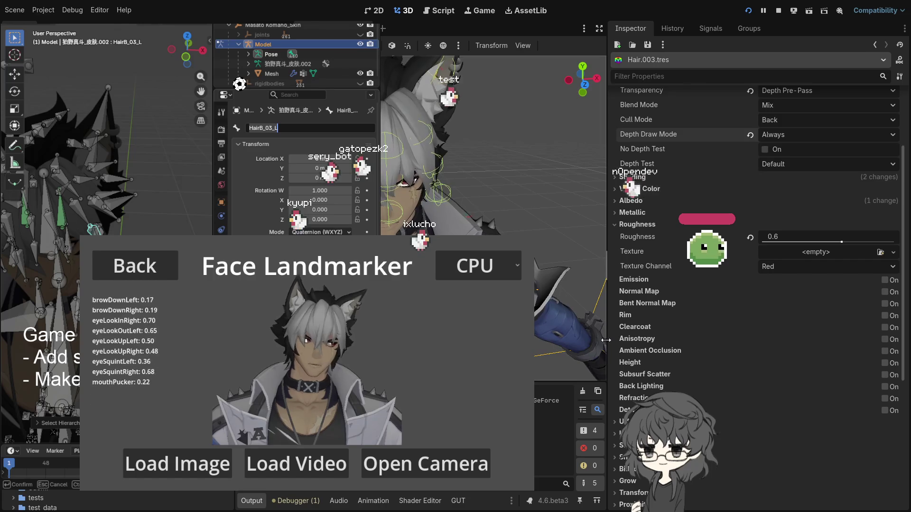
scroll(658, 296, "up", 4)
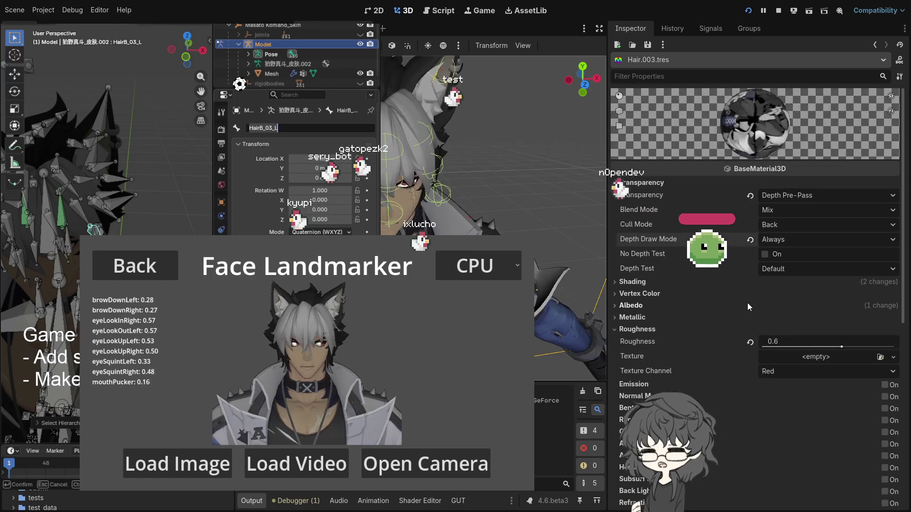
left_click(635, 283)
left_click(635, 284)
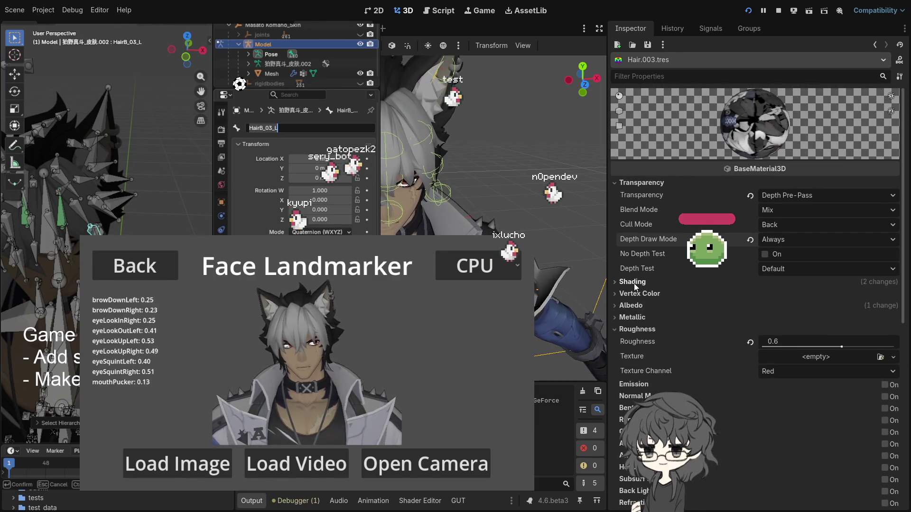
Clear and restore the Albedo texture, then open the HairSpring simulator for the HairB_01_L–HairB_03_L chain
left_click(640, 307)
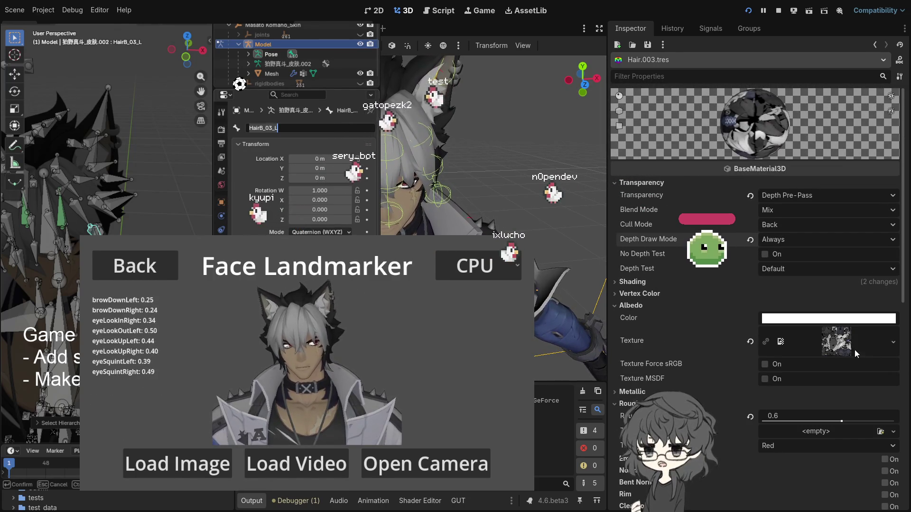
left_click(746, 335)
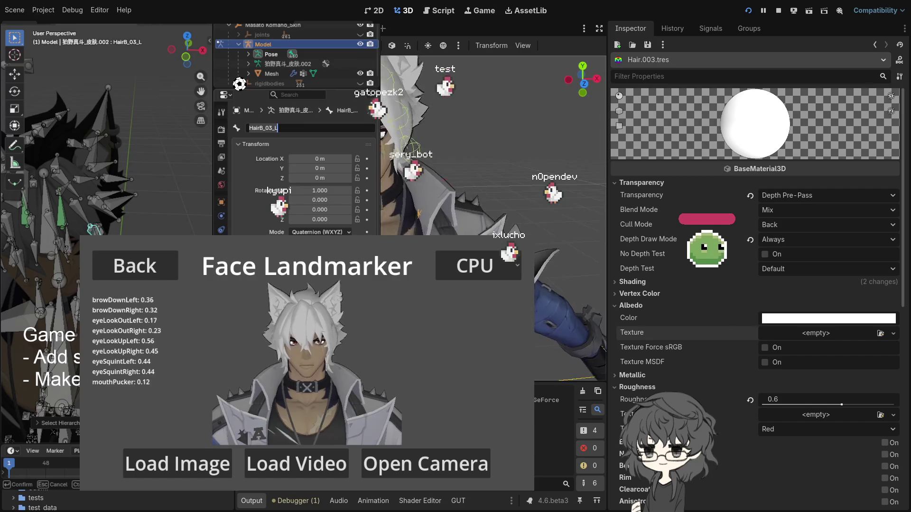
key("ctrl+z")
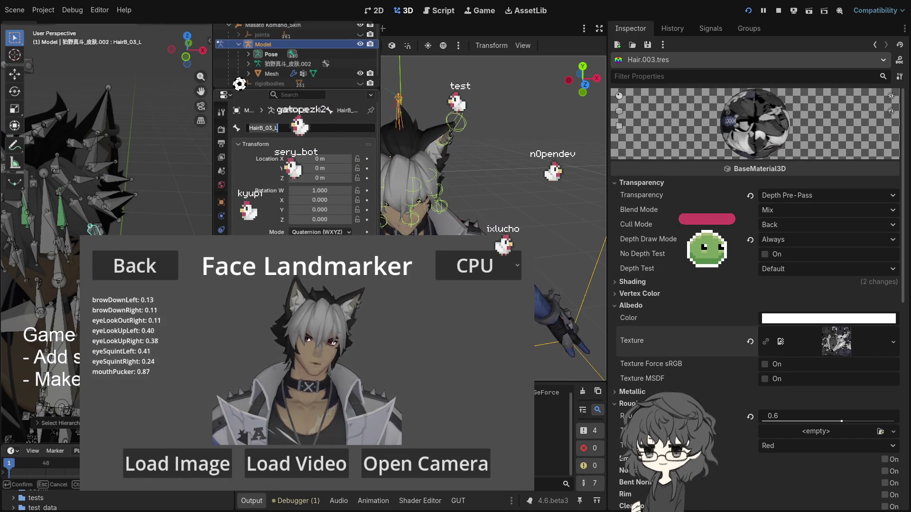
left_click(874, 45)
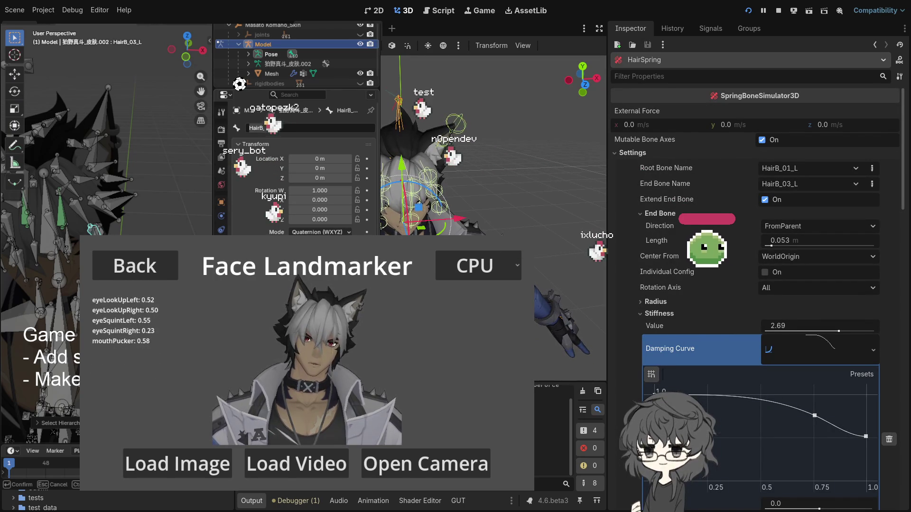
left_click(874, 44)
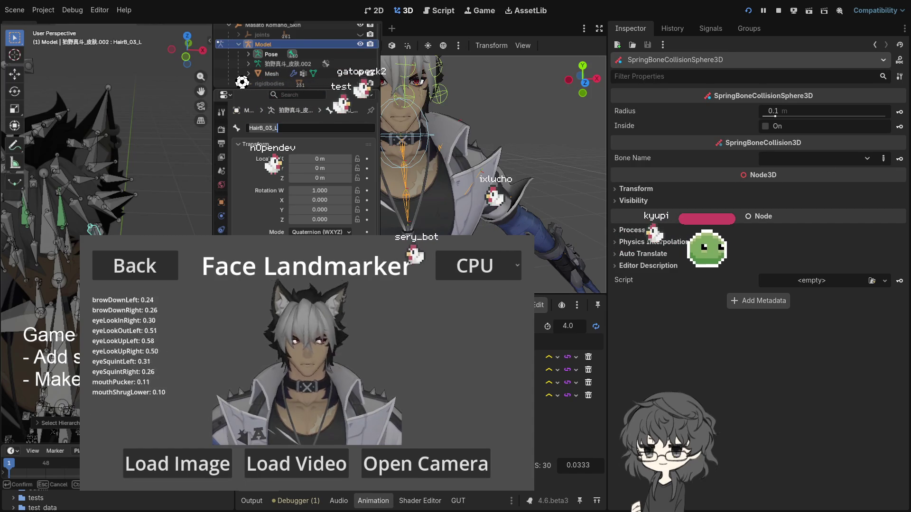
Start assigning a bone to the 0.1 m SpringBoneCollisionSphere3D through its Bone Name field
left_click(883, 158)
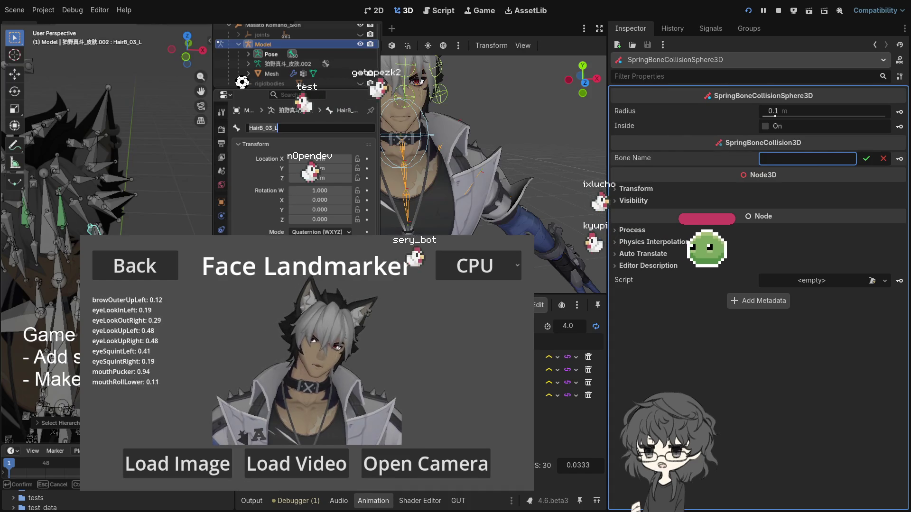
Confirm the Head bone's name in Blender and set Head as the collision sphere's Bone Name
key("Return")
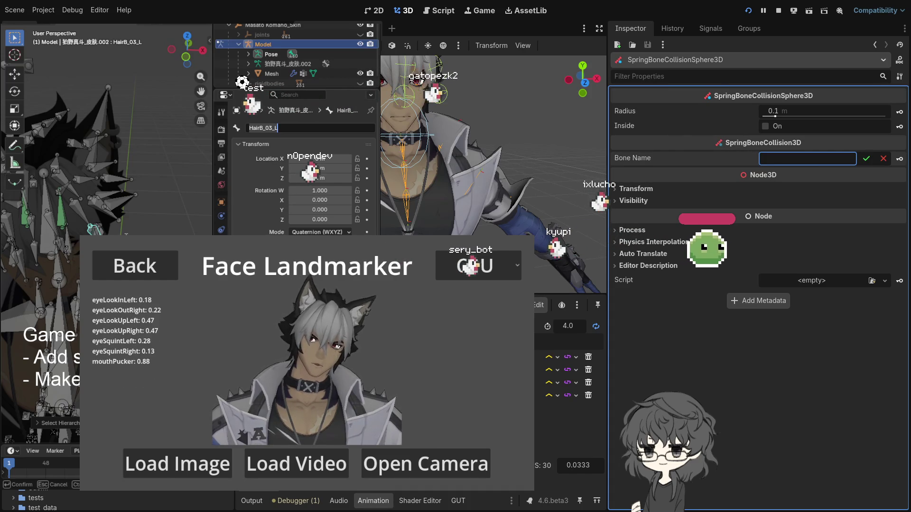
mouse_move(143, 227)
left_mouse_down()
mouse_move(135, 197)
mouse_move(147, 183)
mouse_move(53, 201)
mouse_move(112, 203)
left_mouse_up()
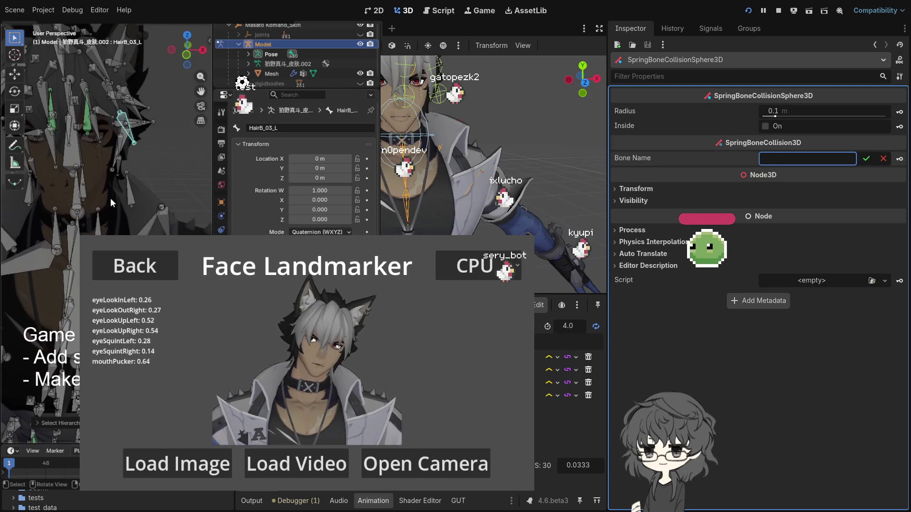
left_click(70, 158)
left_click(281, 128)
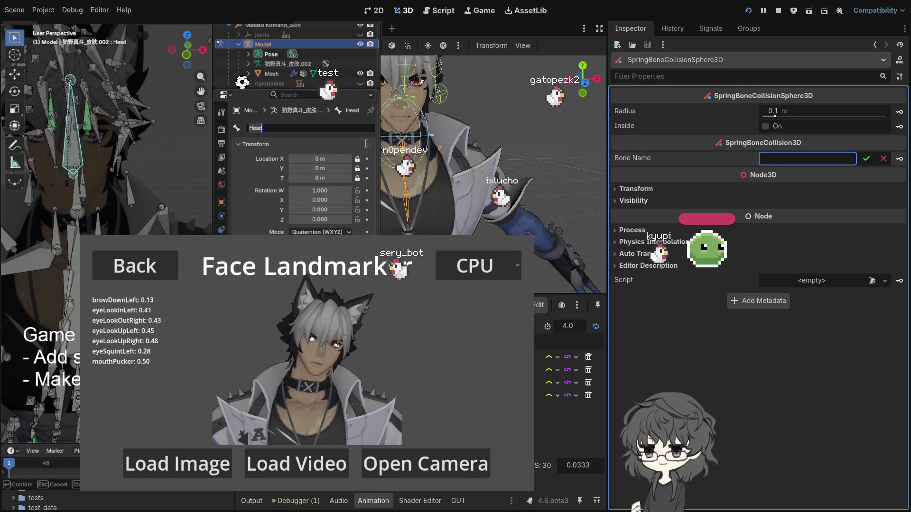
left_click(866, 159)
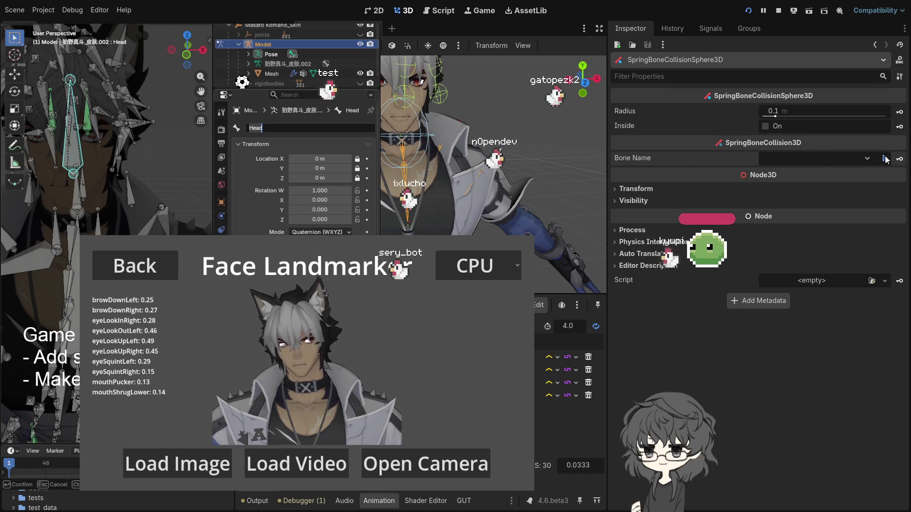
left_click(865, 161)
left_click_drag(488, 144, 532, 153)
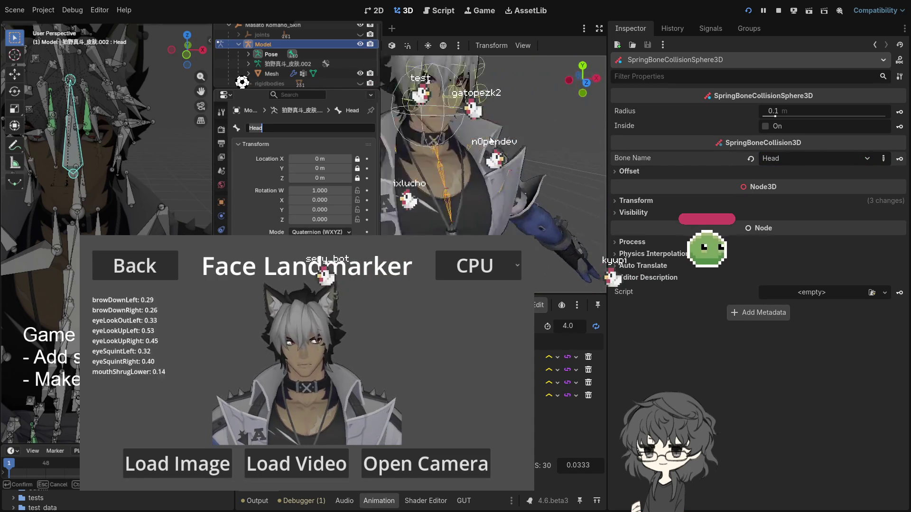
left_click(660, 169)
Set the head sphere's Position Offset y to 0.04 and Radius to 0.085 m, checking from several angles
mouse_move(449, 162)
left_mouse_down()
mouse_move(494, 166)
mouse_move(429, 164)
mouse_move(489, 159)
mouse_move(508, 164)
mouse_move(497, 173)
mouse_move(531, 175)
left_mouse_up()
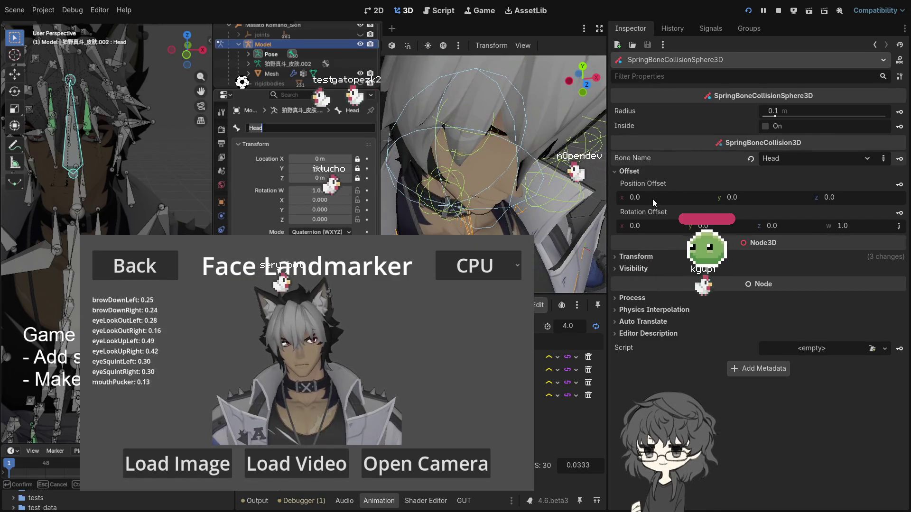
left_click_drag(741, 197, 759, 198)
mouse_move(455, 156)
left_mouse_down()
mouse_move(408, 155)
mouse_move(469, 147)
mouse_move(527, 155)
mouse_move(567, 146)
mouse_move(506, 158)
mouse_move(545, 161)
mouse_move(533, 187)
mouse_move(499, 135)
mouse_move(497, 144)
left_mouse_up()
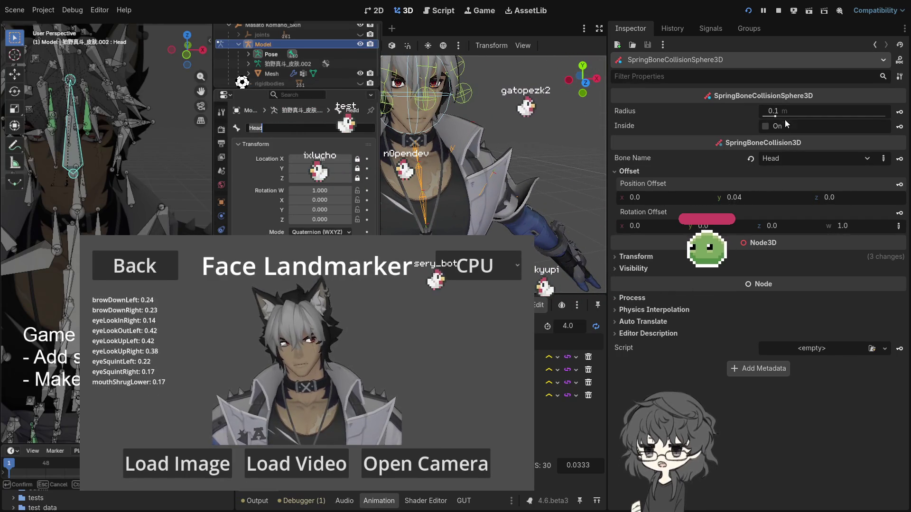
left_click_drag(776, 116, 774, 116)
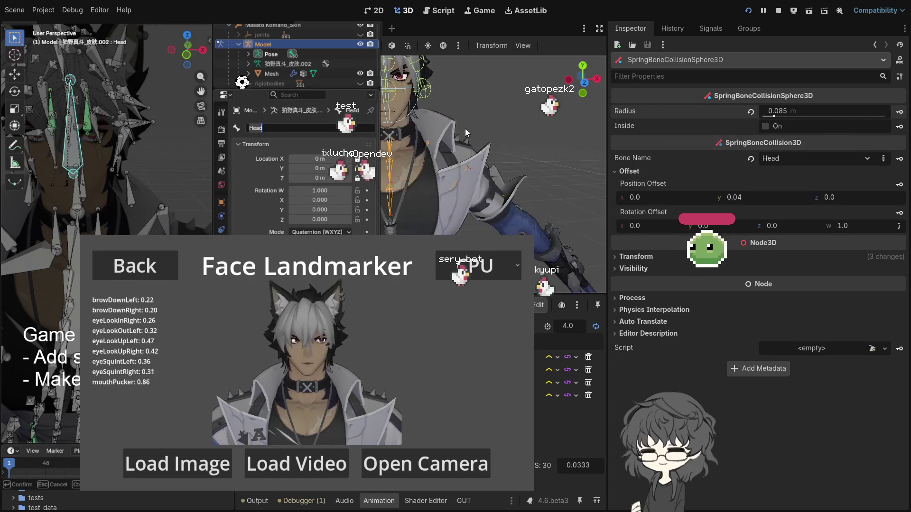
mouse_move(413, 166)
left_mouse_down()
mouse_move(431, 152)
mouse_move(461, 159)
left_mouse_up()
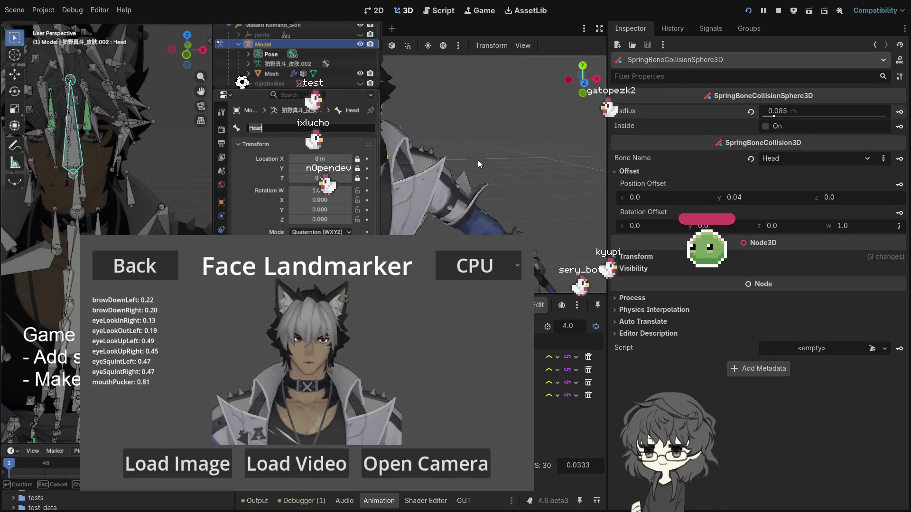
mouse_move(494, 204)
left_mouse_down()
mouse_move(445, 181)
mouse_move(466, 181)
left_mouse_up()
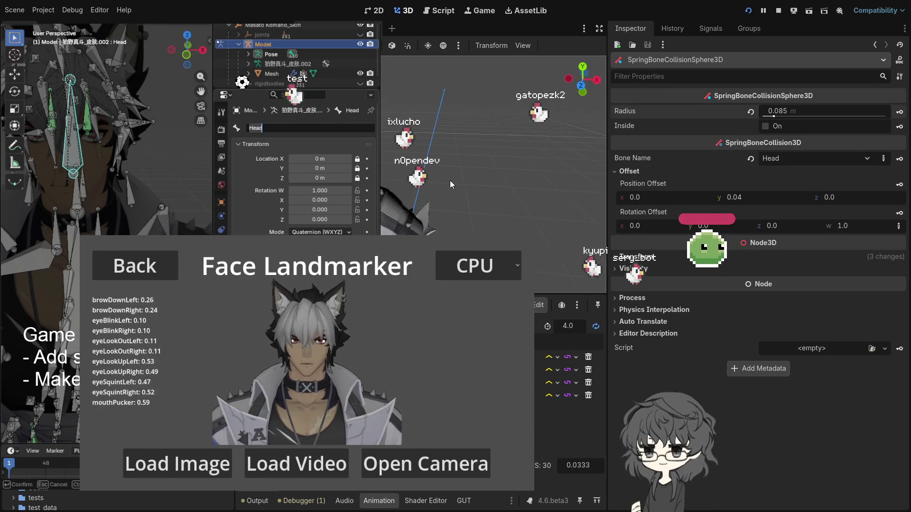
mouse_move(470, 173)
left_mouse_down()
mouse_move(529, 176)
mouse_move(505, 213)
mouse_move(490, 189)
left_mouse_up()
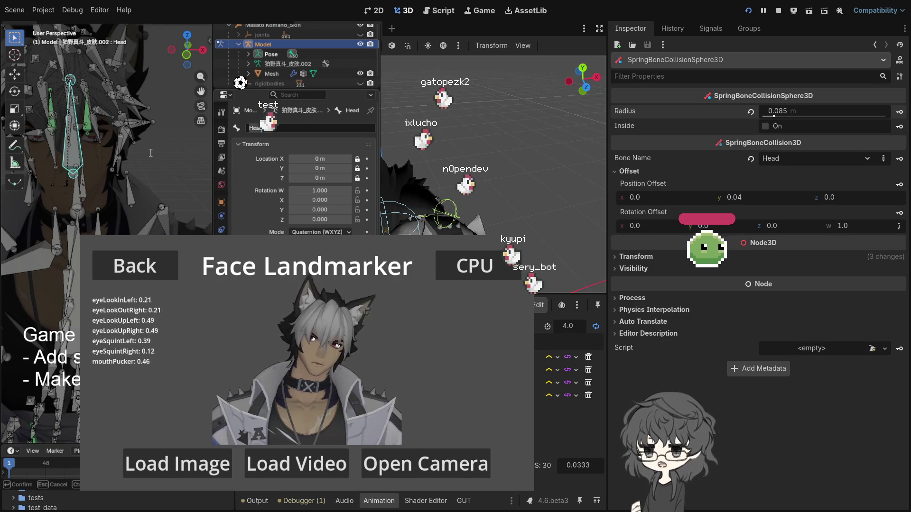
left_click_drag(151, 158, 156, 153)
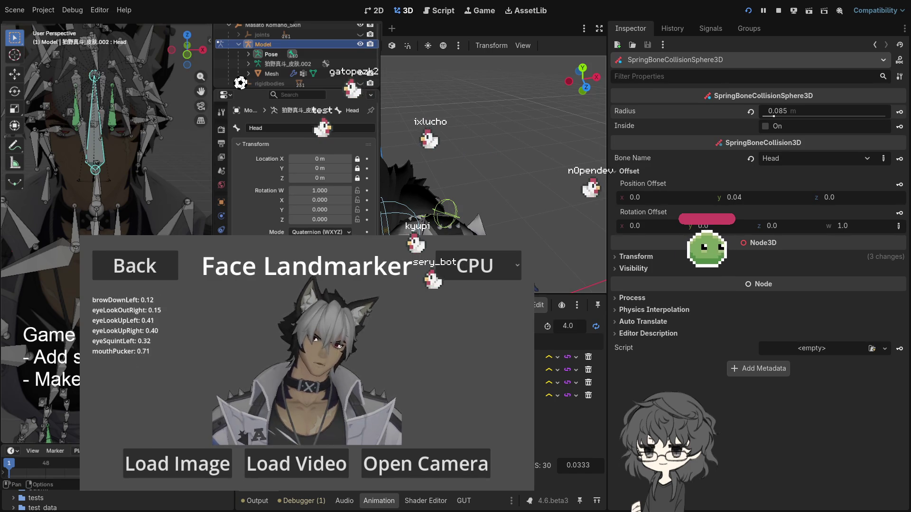
Return Blender to Object Mode, pick the Measure tool and select the character mesh
left_click(96, 151)
left_click(98, 158)
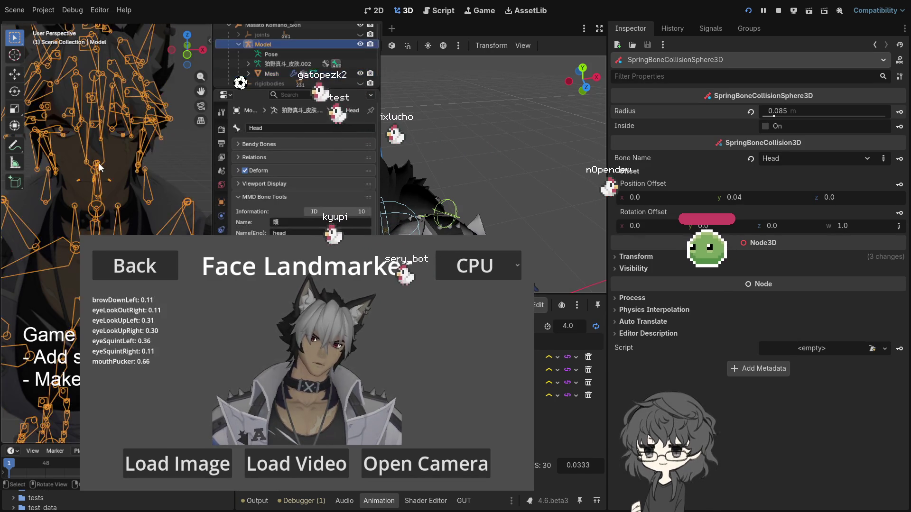
right_click(134, 160)
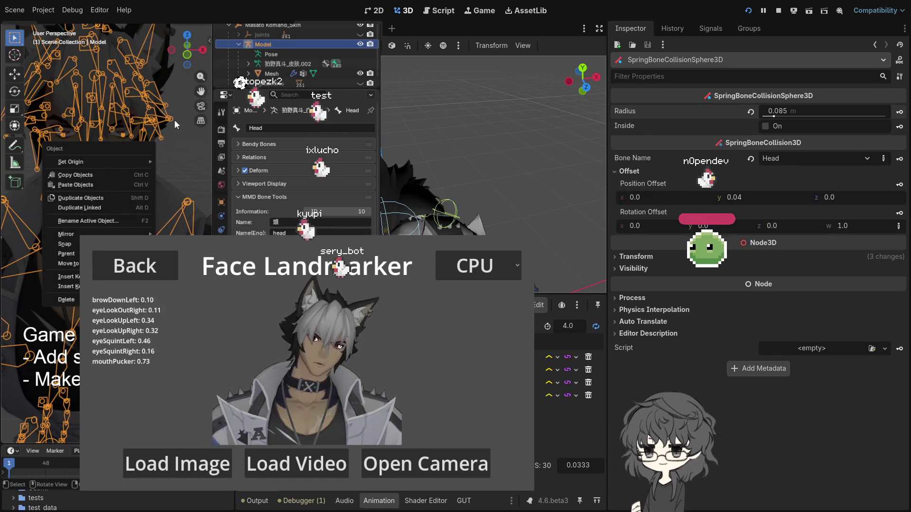
left_click(182, 135)
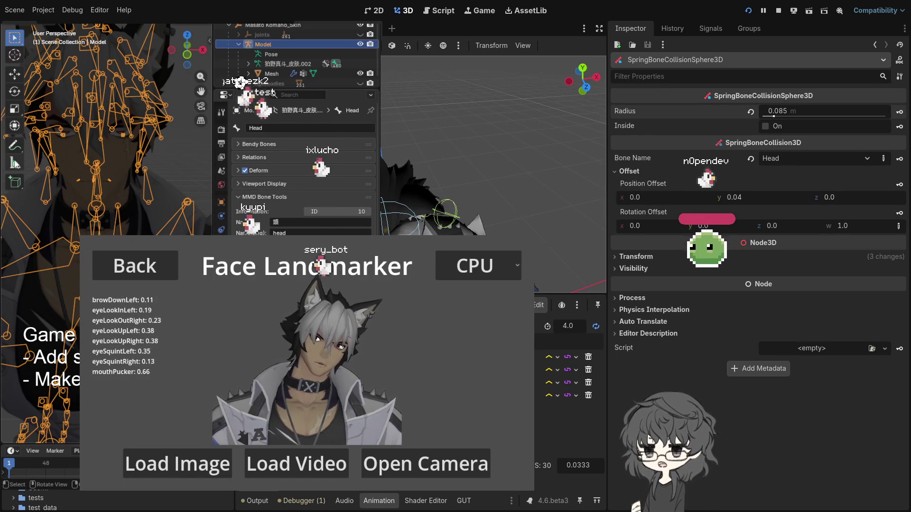
left_click(14, 162)
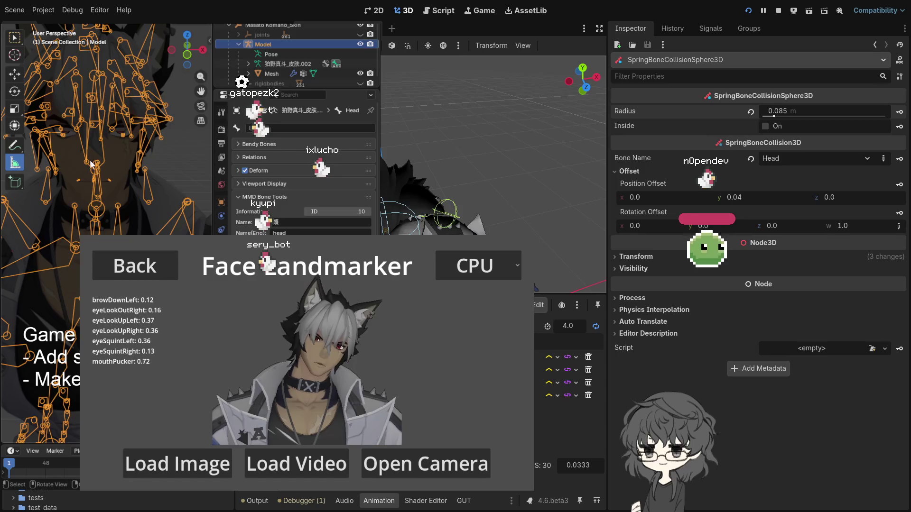
left_click(144, 162)
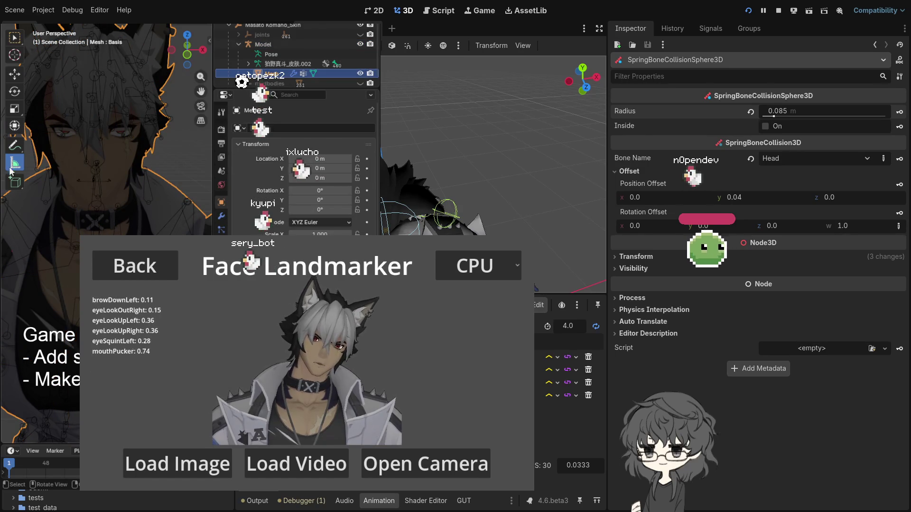
Drag rulers across the head, reading 0.155963 m, 0.145656 m and 0.070034 m
left_click_drag(141, 163, 143, 159)
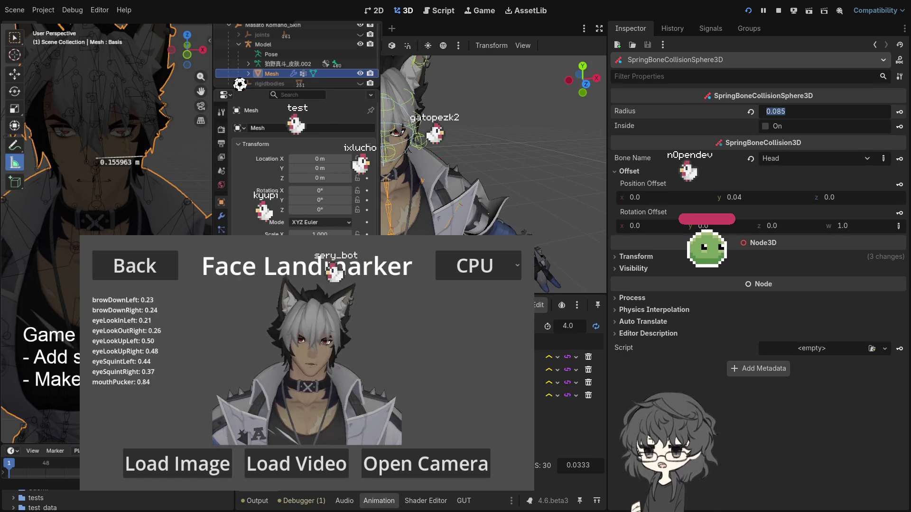
scroll(116, 154, "down", 5)
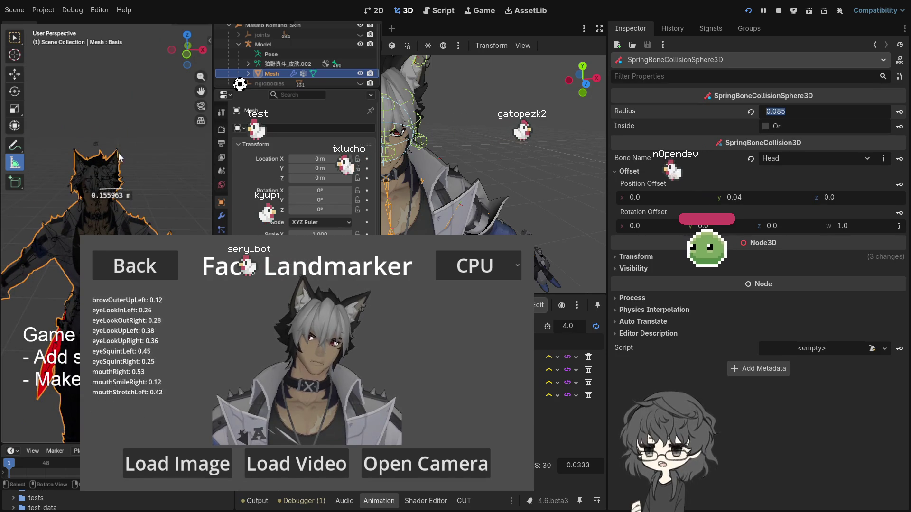
scroll(102, 125, "up", 2)
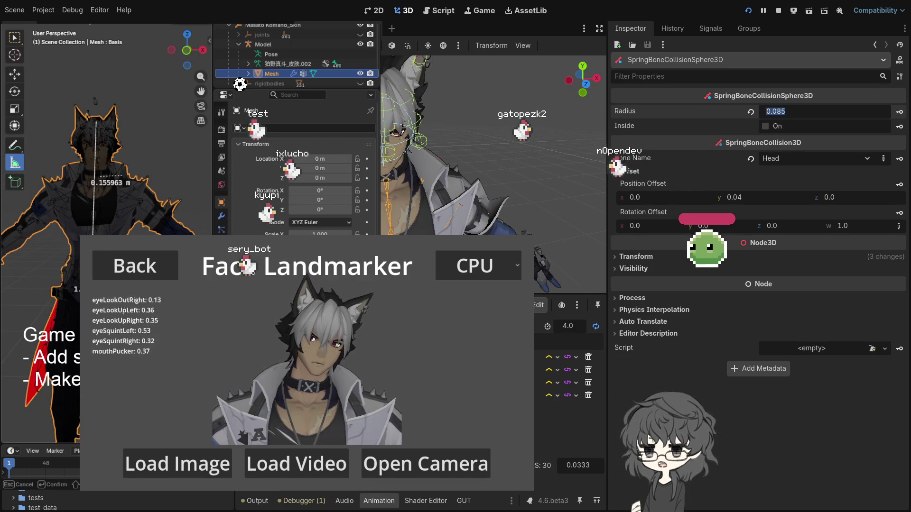
scroll(95, 101, "down", 2)
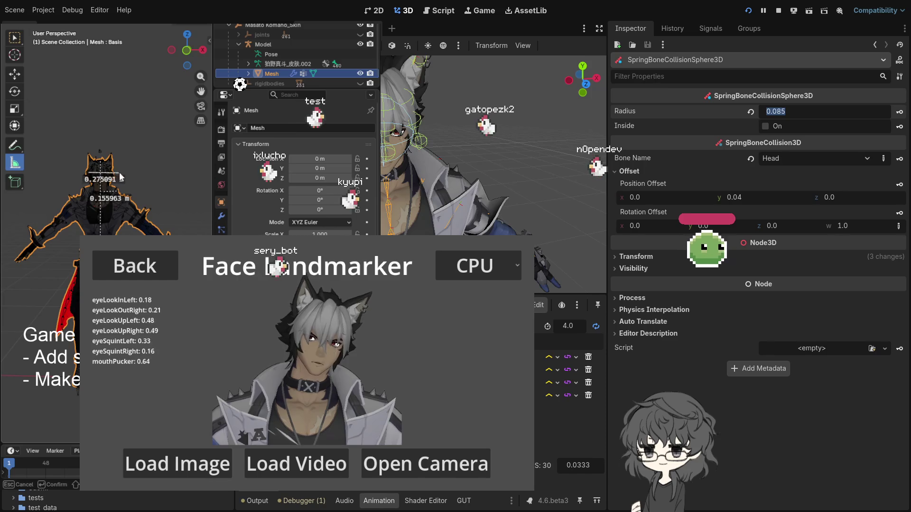
mouse_move(119, 160)
left_mouse_down()
mouse_move(86, 204)
mouse_move(90, 217)
mouse_move(122, 179)
mouse_move(118, 169)
mouse_move(99, 189)
mouse_move(147, 187)
mouse_move(130, 149)
mouse_move(86, 146)
left_mouse_up()
scroll(141, 164, "up", 5)
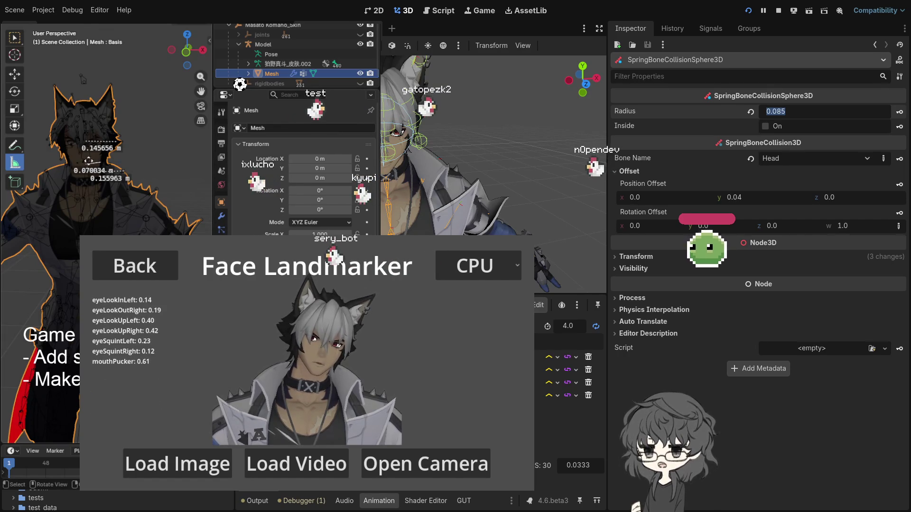
Set the head collision sphere's radius to 0.07 m
left_click(777, 112)
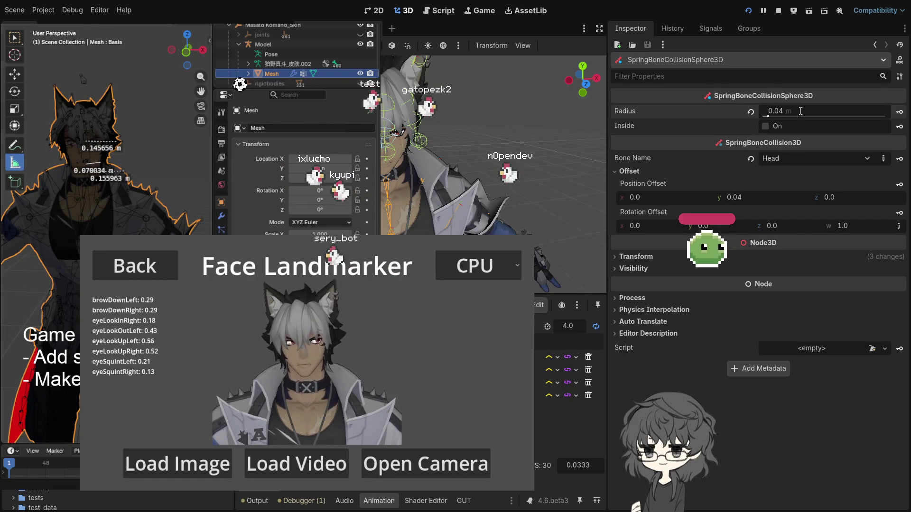
left_click(797, 111)
type("0.0")
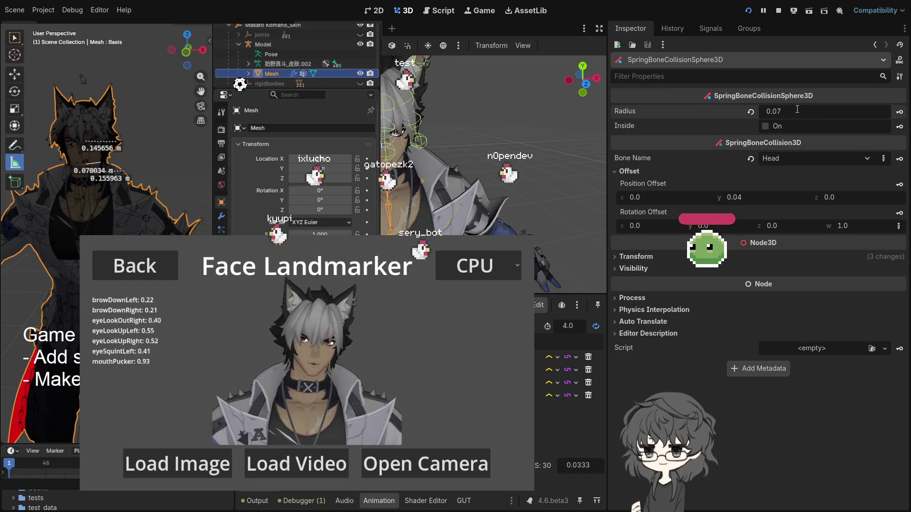
key("Return")
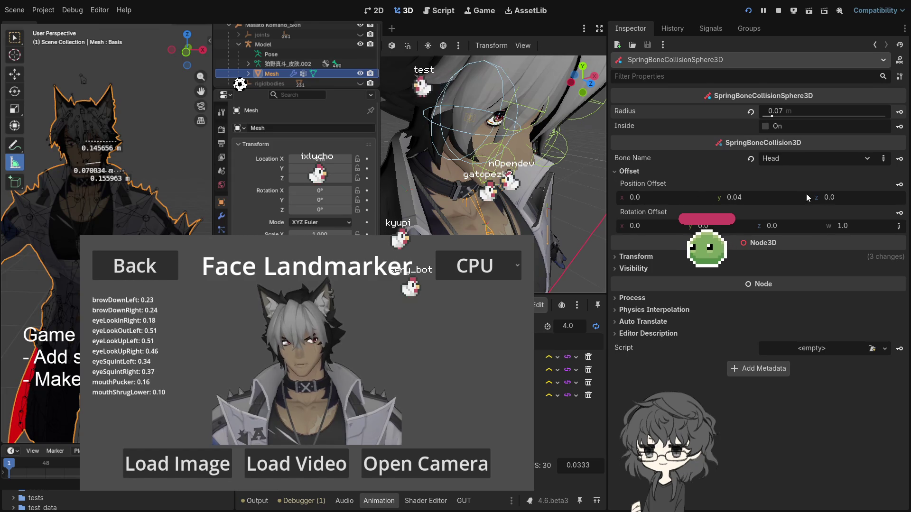
Give the sphere a 0.025 z position offset and orbit out to check its placement
mouse_move(644, 197)
left_mouse_down()
mouse_move(659, 197)
mouse_move(639, 198)
left_mouse_up()
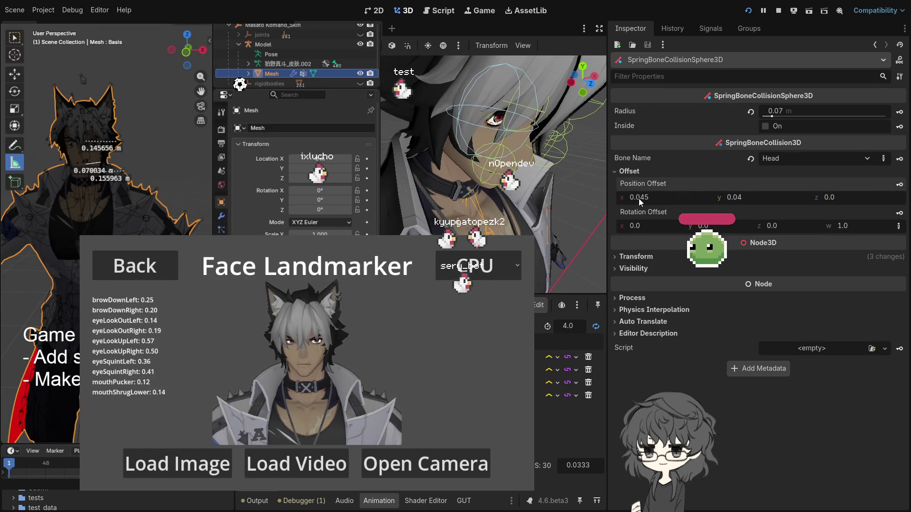
left_click_drag(838, 198, 850, 198)
mouse_move(495, 187)
left_mouse_down()
mouse_move(475, 180)
mouse_move(448, 136)
mouse_move(407, 127)
mouse_move(534, 119)
left_mouse_up()
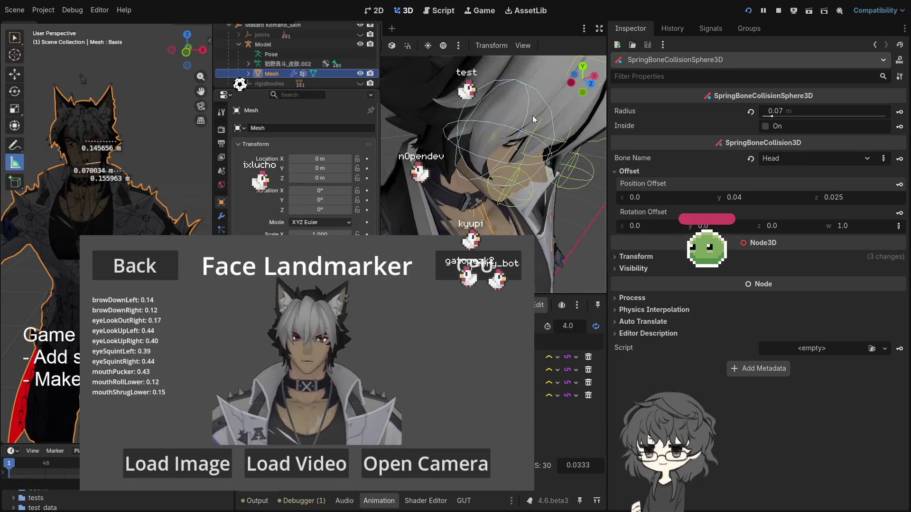
mouse_move(567, 188)
left_mouse_down()
mouse_move(447, 168)
mouse_move(453, 180)
mouse_move(519, 175)
mouse_move(499, 171)
mouse_move(444, 177)
left_mouse_up()
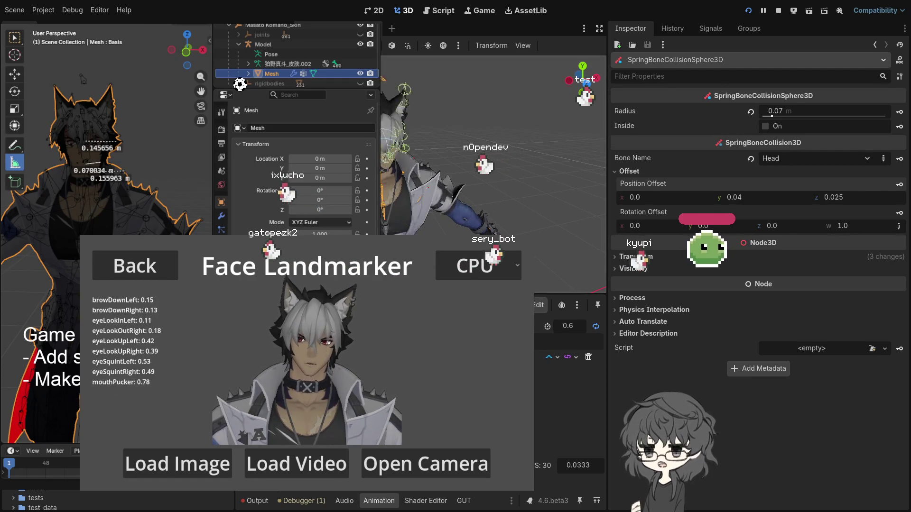
Zoom in close on the head collision sphere, then stop the running demo game
left_click_drag(416, 223, 450, 228)
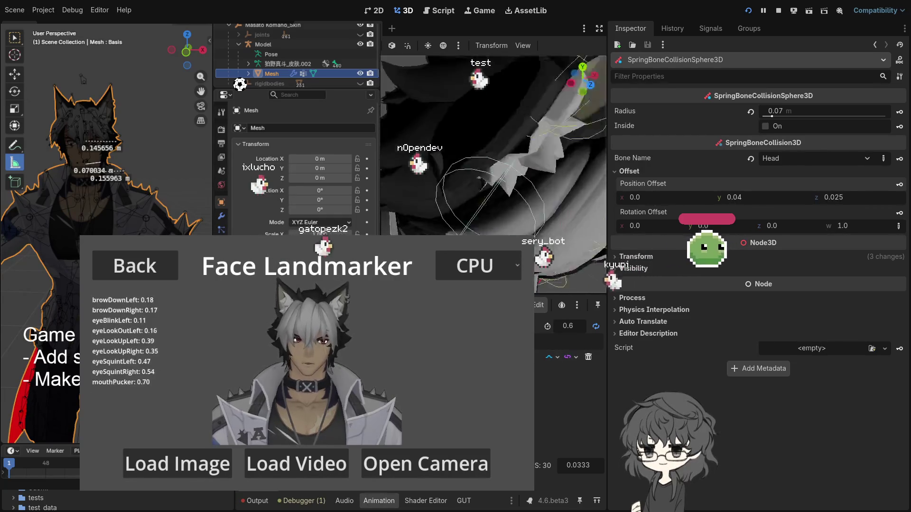
left_click(749, 12)
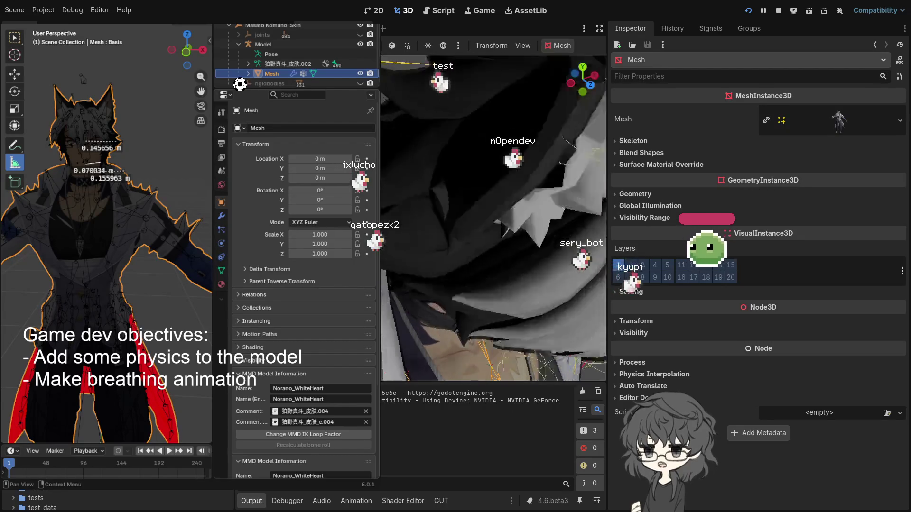
Select Skeleton3D, relaunch the GDMP demo and go to its Face Landmarker page
left_click(403, 151)
scroll(403, 151, "down", 5)
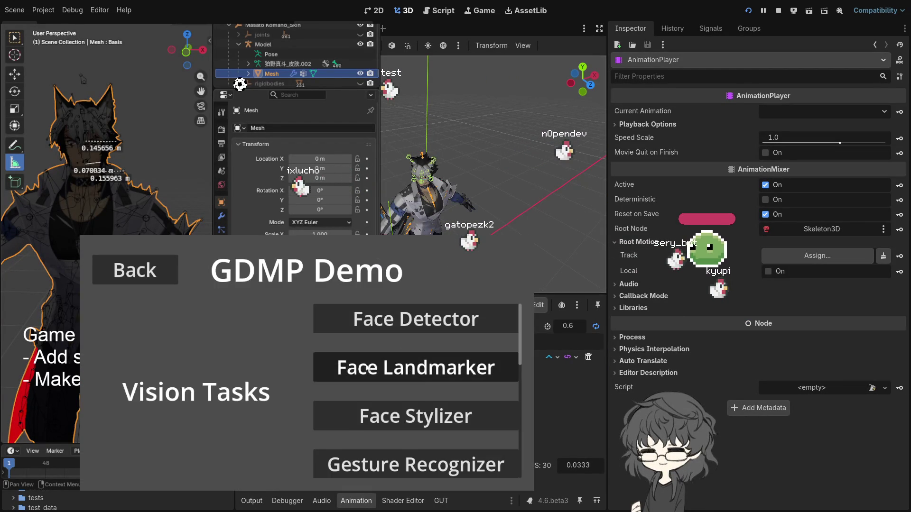
left_click(323, 363)
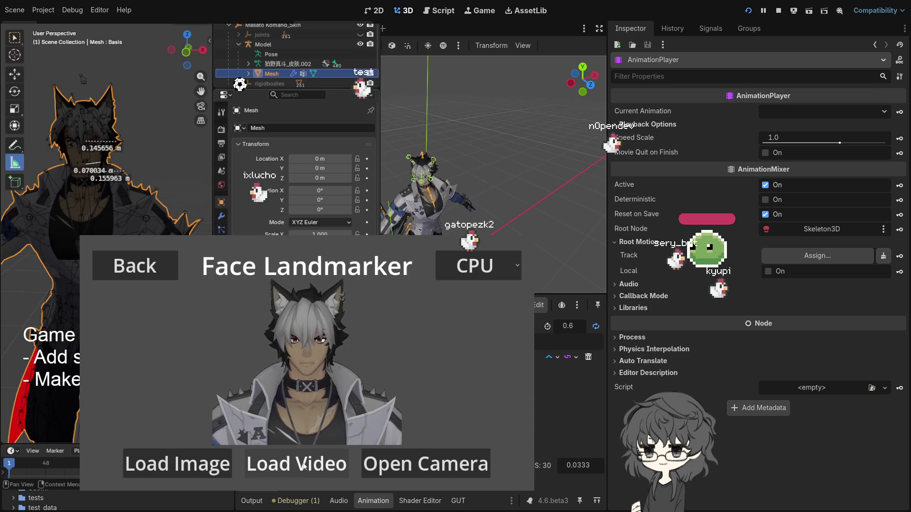
left_click(422, 467)
left_click(234, 449)
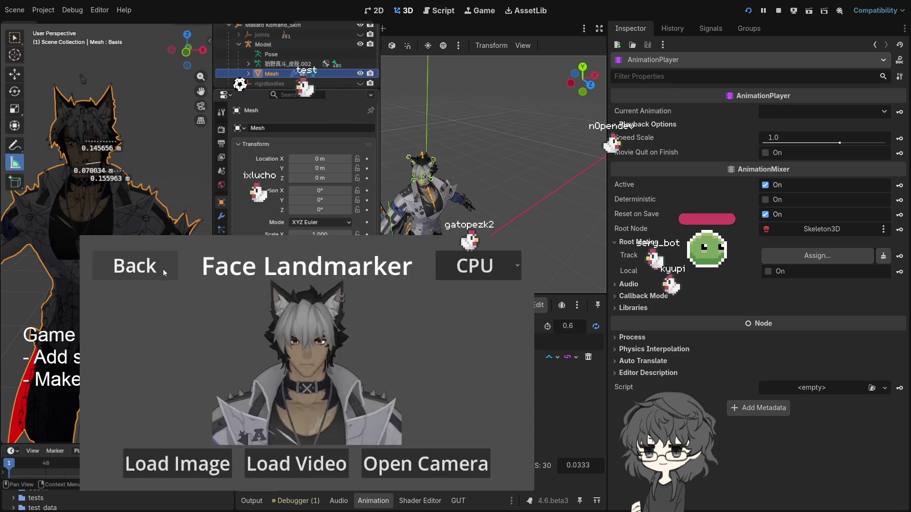
Navigate back through the demo's vision task list to the Face Landmarker screen
left_click(135, 267)
left_click(414, 403)
left_click(426, 375)
Start tracking from the Logi Webcam C920e at 640x480@24(YUY2)
left_click(396, 462)
left_click(266, 294)
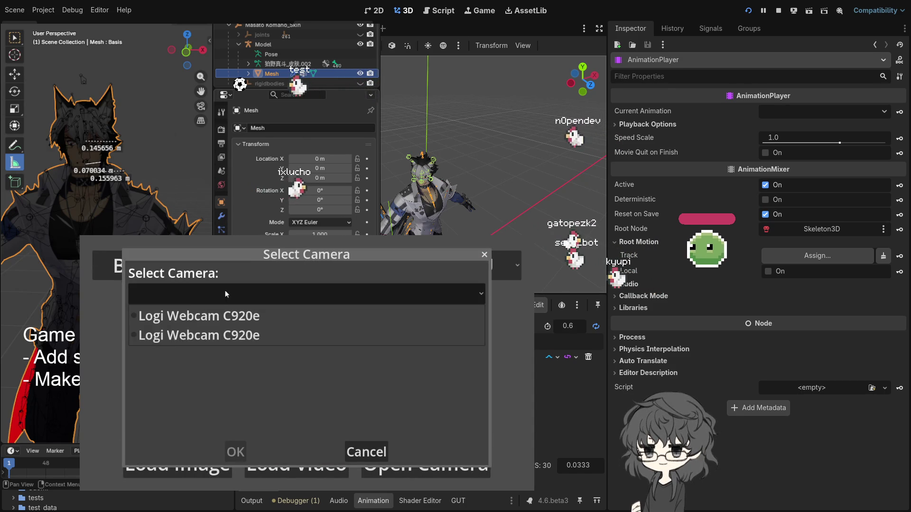
left_click(236, 337)
left_click(215, 296)
left_click(216, 316)
left_click(215, 335)
left_click(215, 268)
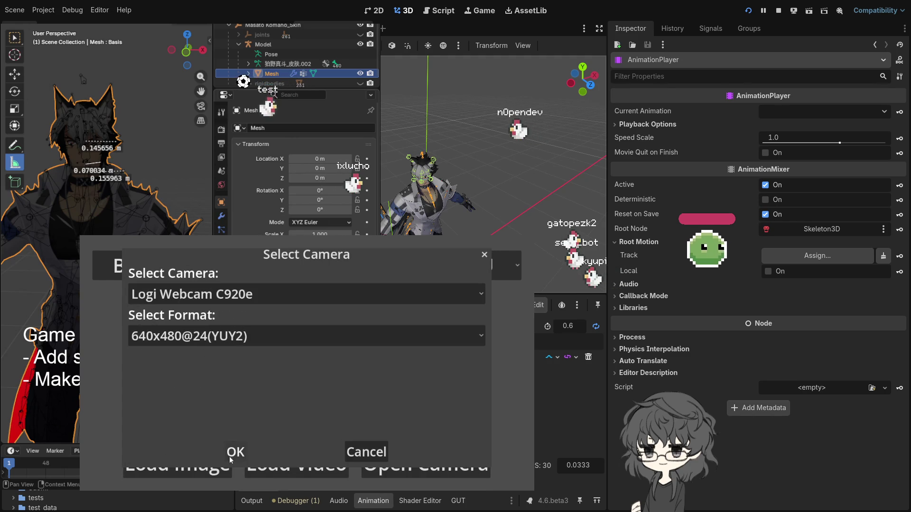
left_click(235, 453)
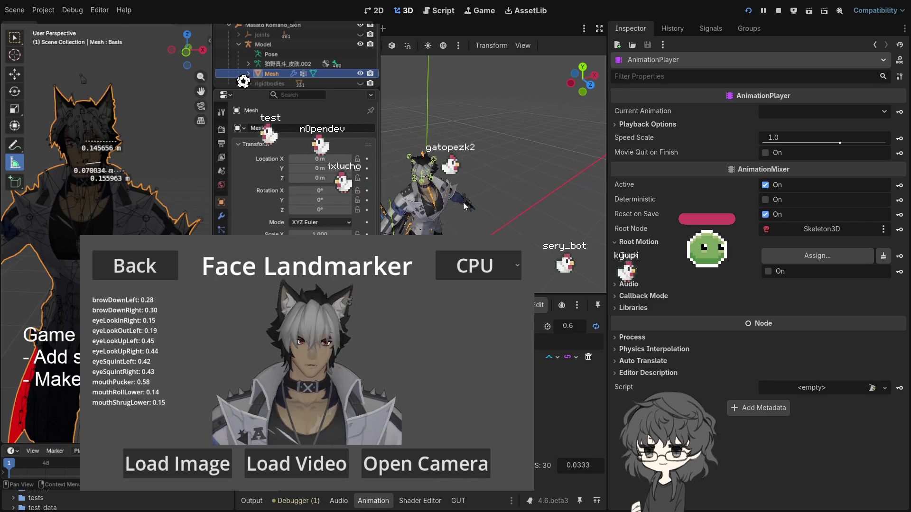
Select the head collision sphere and raise its radius to 0.078 m
scroll(463, 202, "up", 5)
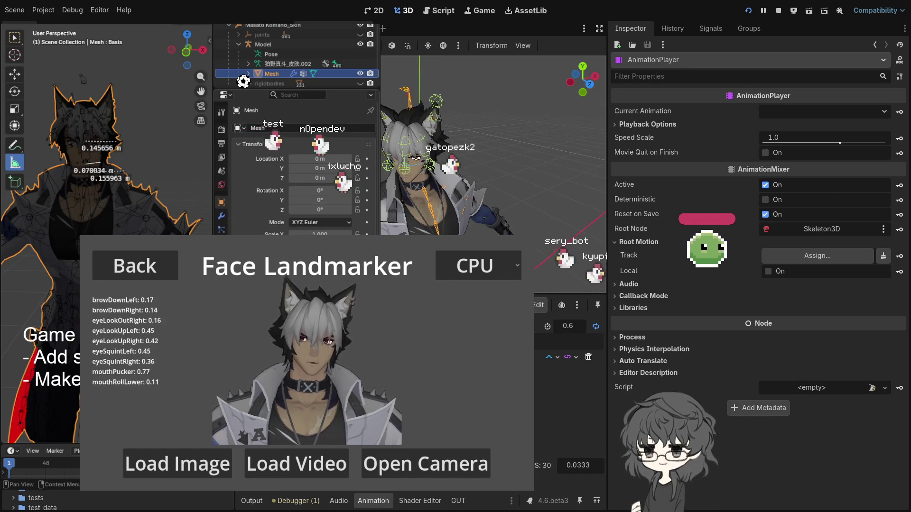
left_click(416, 158)
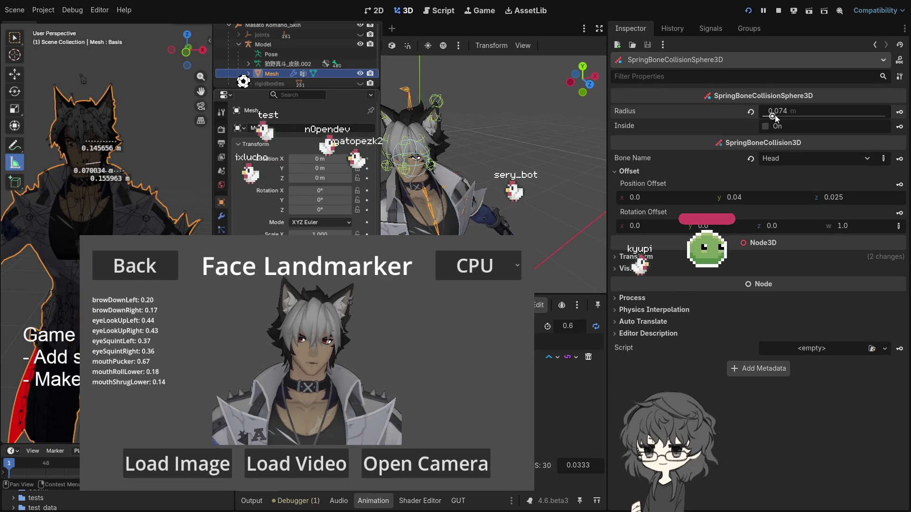
scroll(484, 172, "up", 5)
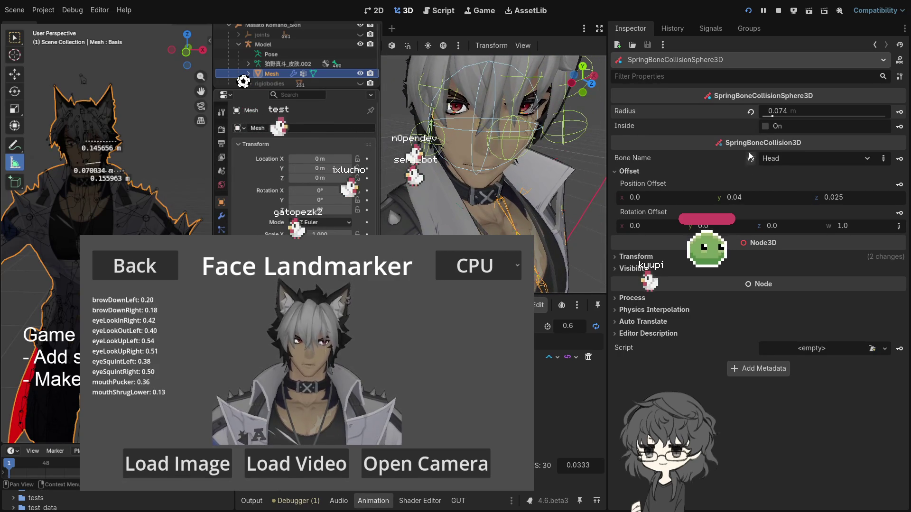
left_click_drag(771, 118, 772, 118)
Orbit the view away from the face and stop the running demo
left_click_drag(525, 164, 461, 166)
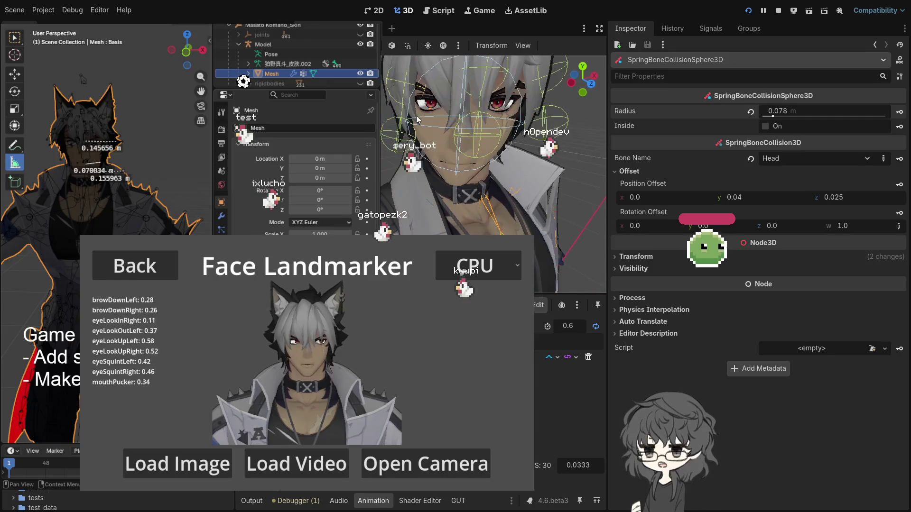
scroll(421, 124, "down", 2)
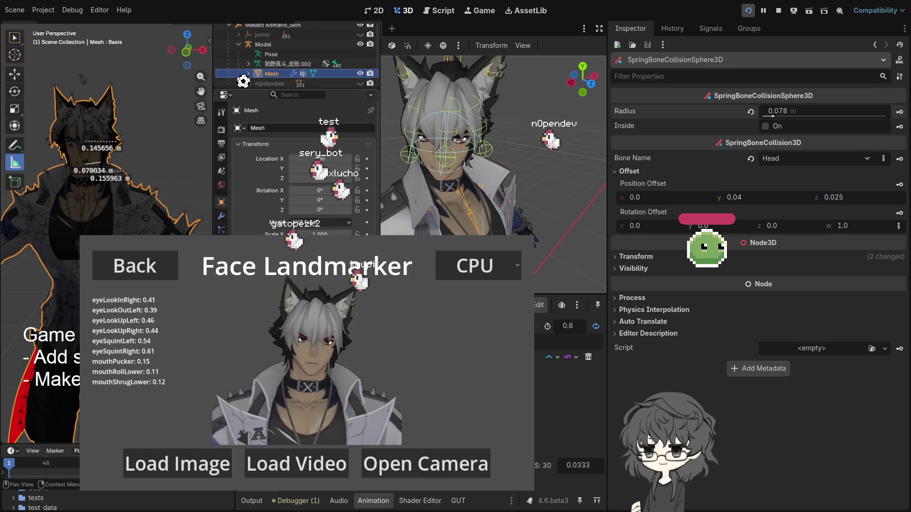
left_click(778, 10)
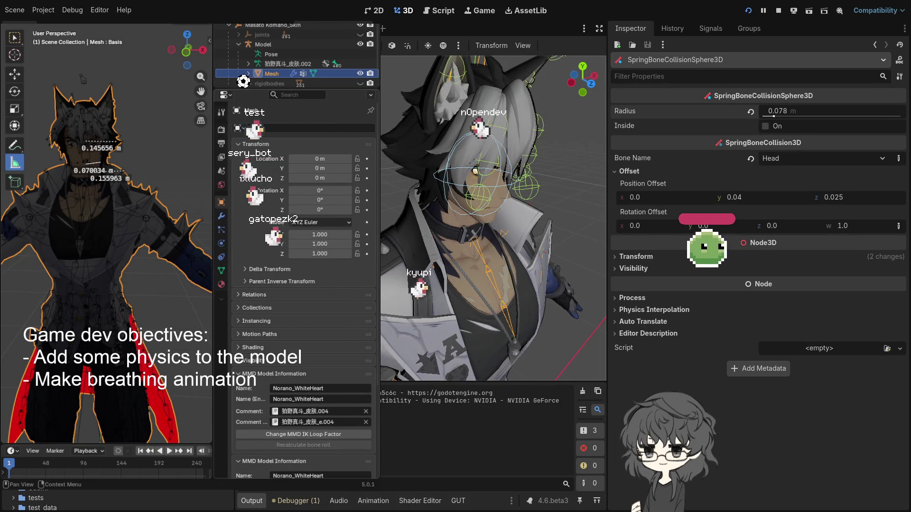
Relaunch Face Landmarker tracking from the Logi Webcam C920e at 640x480@24(YUY2)
left_click(133, 266)
left_click(437, 394)
left_click(404, 371)
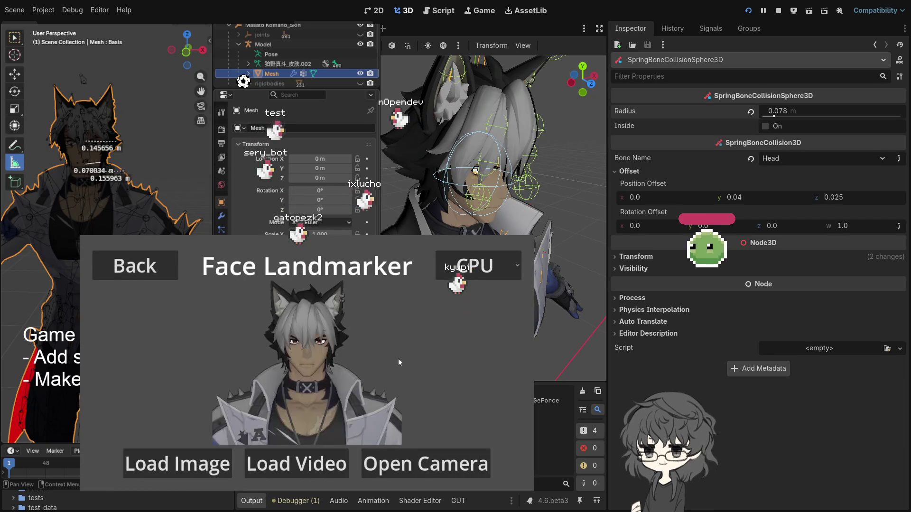
left_click(414, 455)
left_click(250, 293)
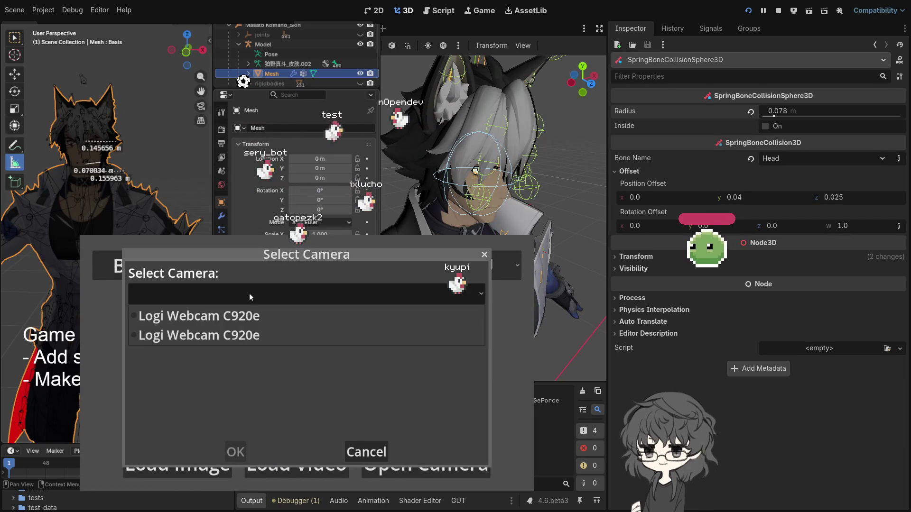
left_click(251, 315)
left_click(258, 329)
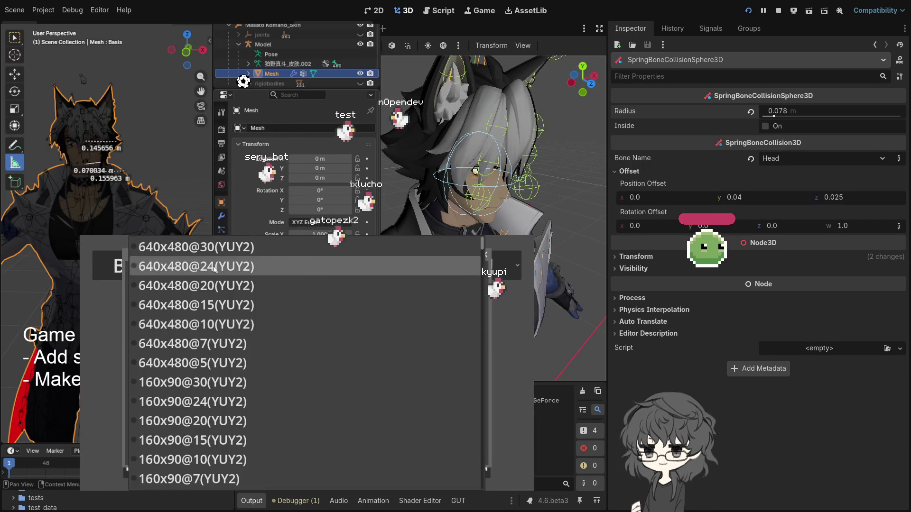
left_click(280, 266)
left_click(232, 453)
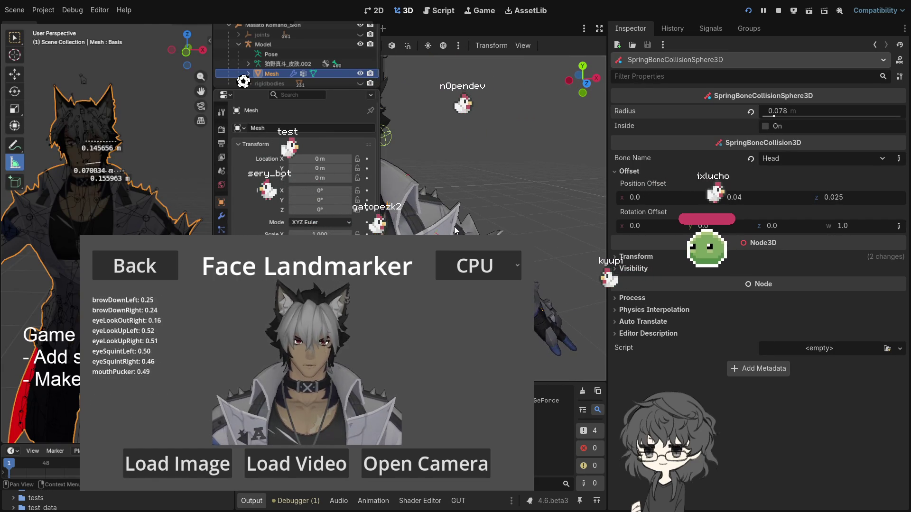
Nudge the sphere radius through 0.068 and 0.075 to 0.078 m, then raise the y offset to 0.045
left_click_drag(776, 116, 778, 116)
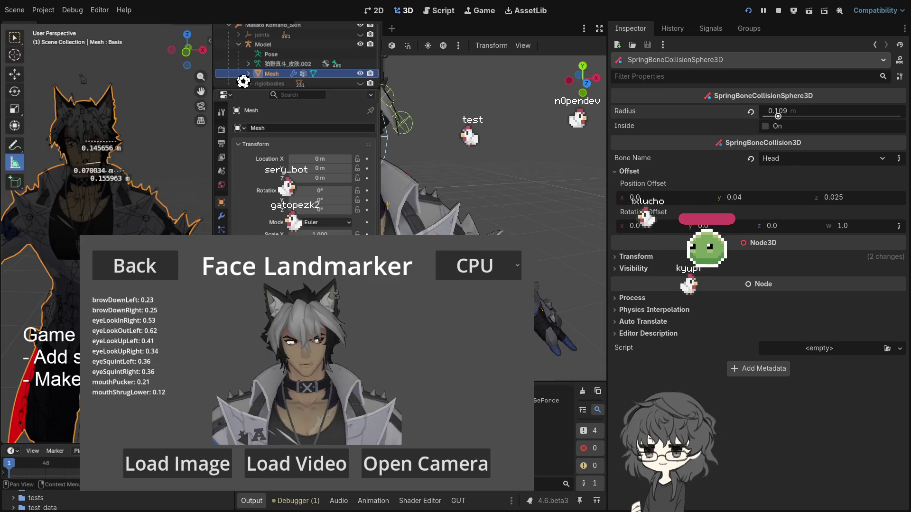
left_click_drag(775, 117, 772, 120)
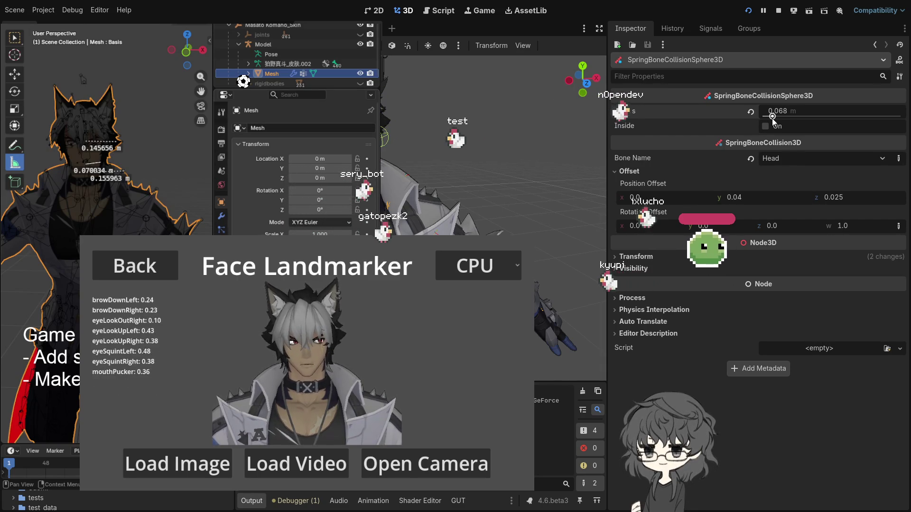
left_click_drag(772, 118, 773, 119)
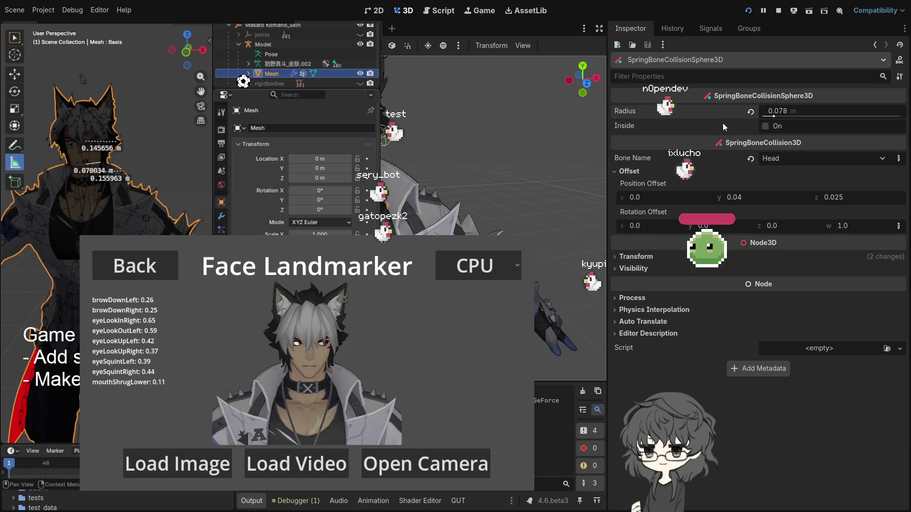
left_click_drag(747, 196, 737, 196)
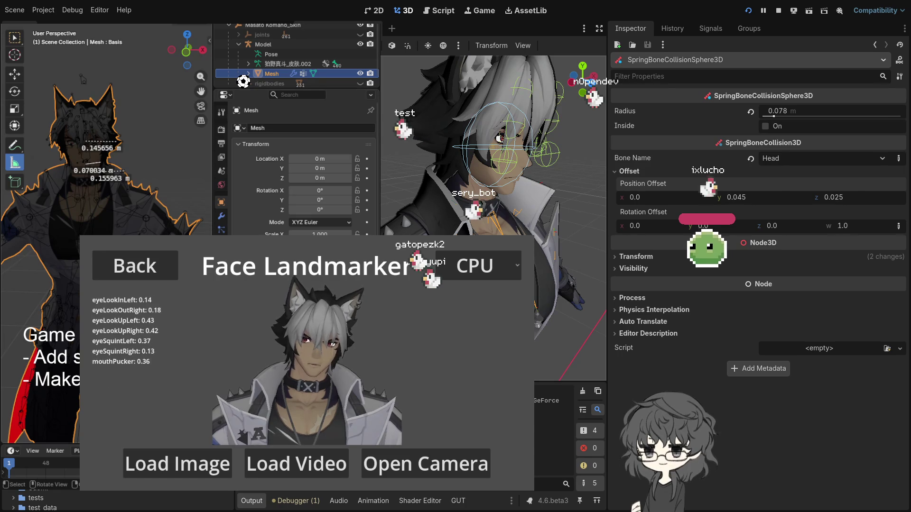
Deselect the character mesh and zoom the viewport in and out around it
left_click(125, 129)
scroll(126, 129, "up", 3)
scroll(124, 131, "up", 3)
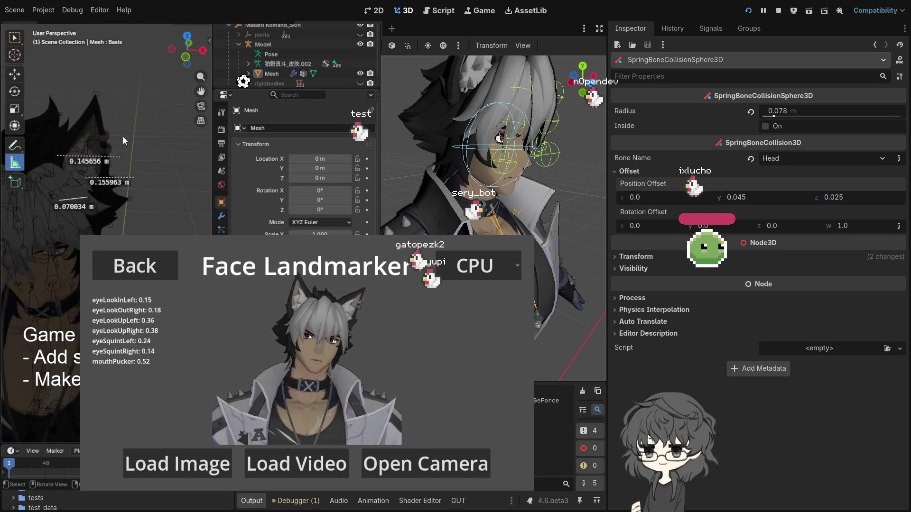
scroll(119, 154, "up", 5)
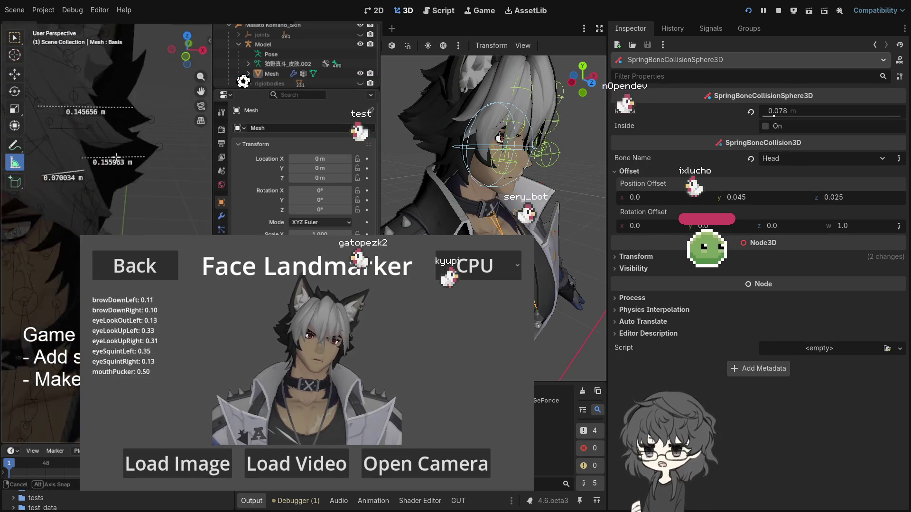
scroll(122, 158, "down", 4)
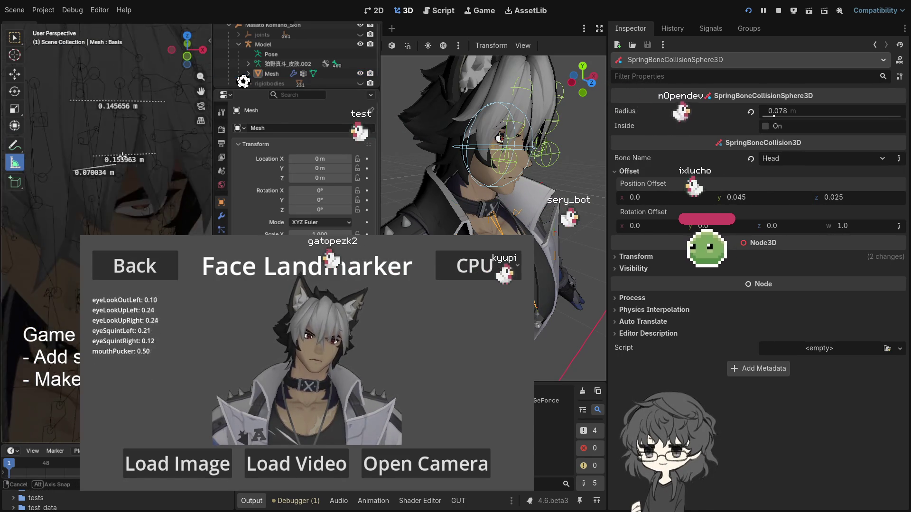
scroll(131, 156, "down", 3)
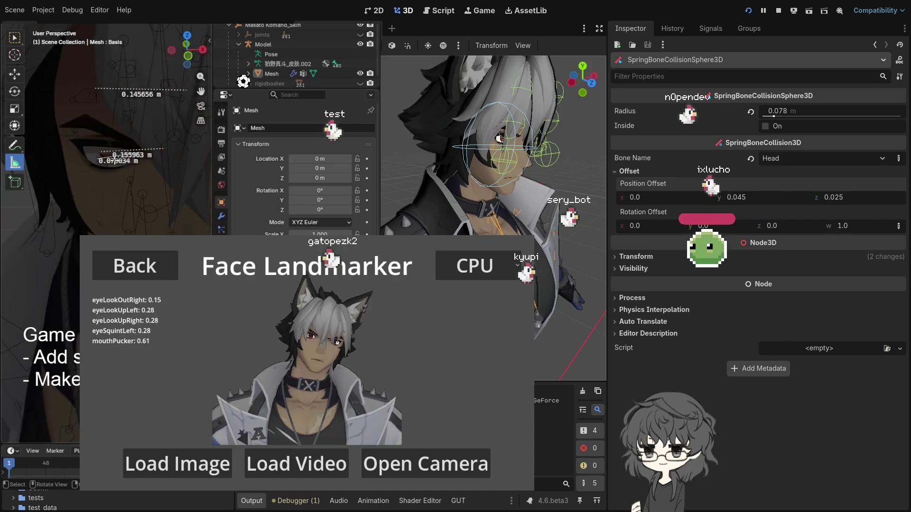
Stretch measurement rulers across the face (0.155963, 0.145656, 0.070034 m) and select the mesh
mouse_move(109, 199)
left_mouse_down()
mouse_move(121, 193)
mouse_move(109, 189)
mouse_move(116, 201)
mouse_move(110, 188)
left_mouse_up()
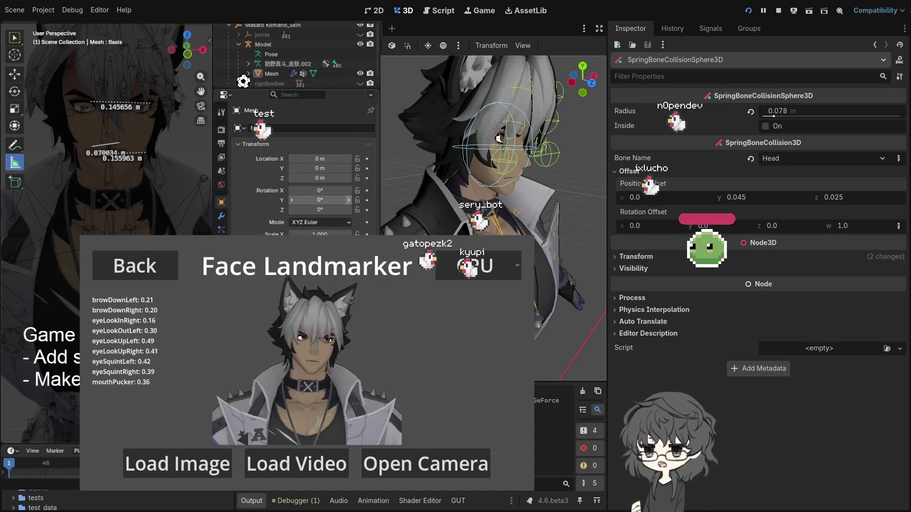
mouse_move(465, 190)
left_mouse_down()
mouse_move(446, 218)
mouse_move(458, 218)
left_mouse_up()
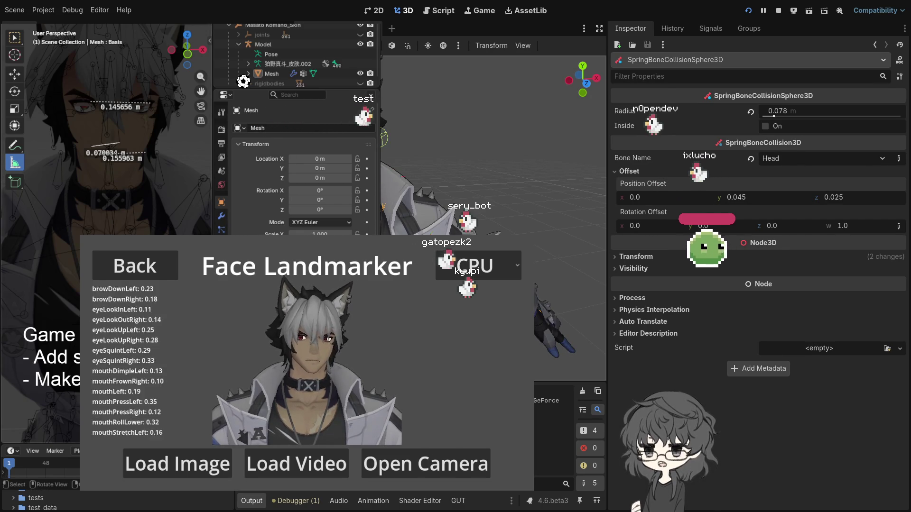
mouse_move(110, 136)
left_mouse_down()
mouse_move(138, 144)
mouse_move(127, 153)
mouse_move(141, 156)
mouse_move(129, 159)
left_mouse_up()
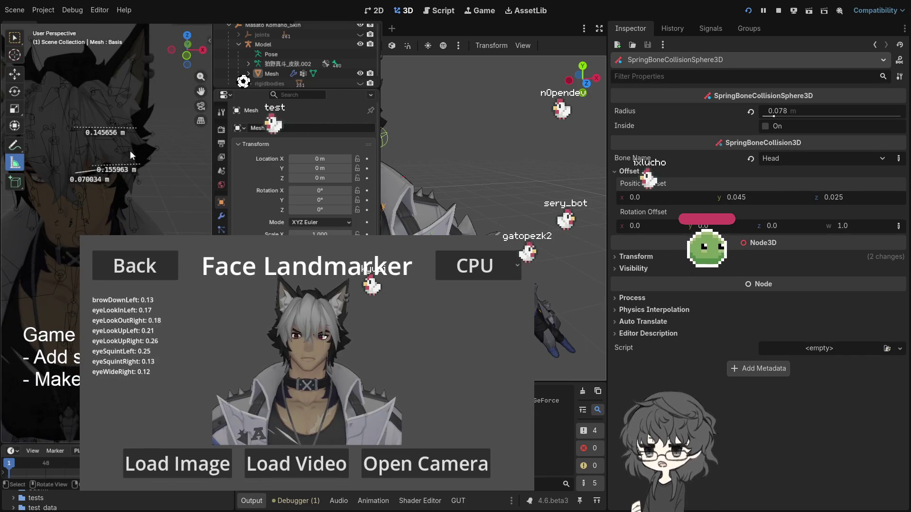
scroll(135, 156, "down", 2)
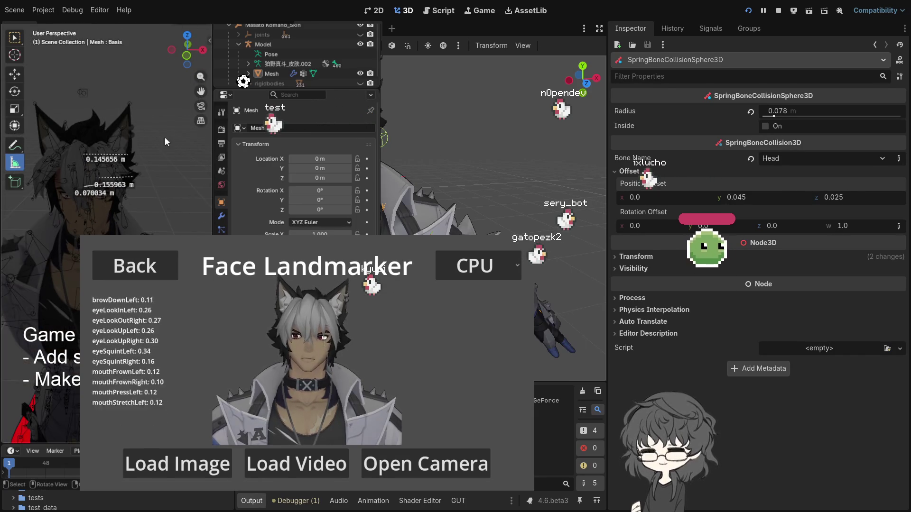
left_click(162, 99)
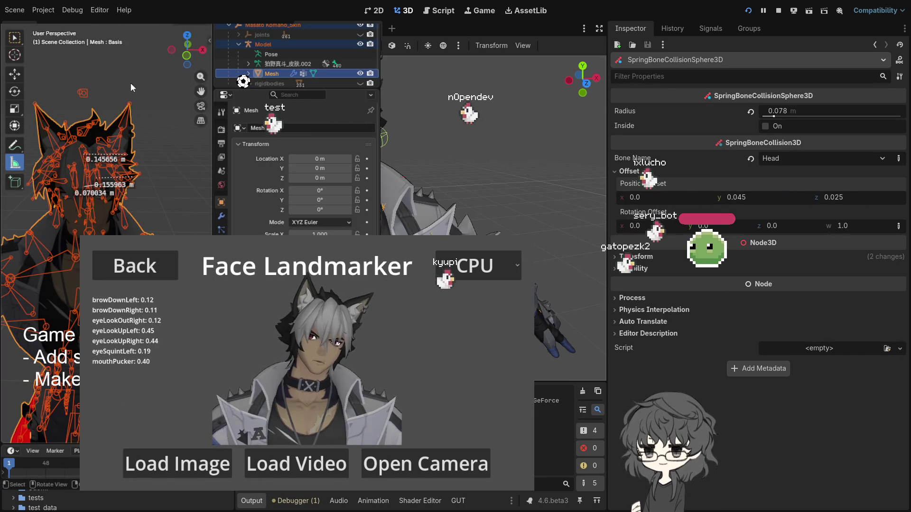
Select the Model armature, enter Edit Mode, and select then deselect all bones
left_click(110, 107)
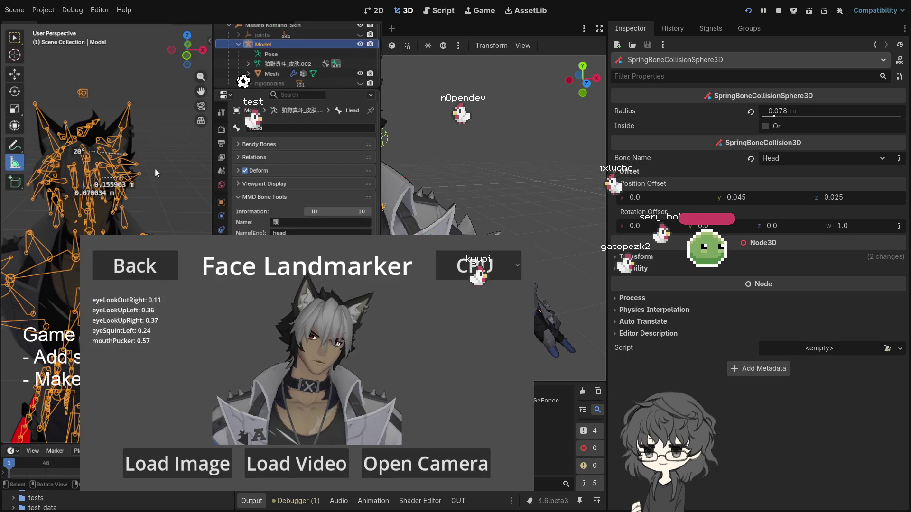
key("Tab")
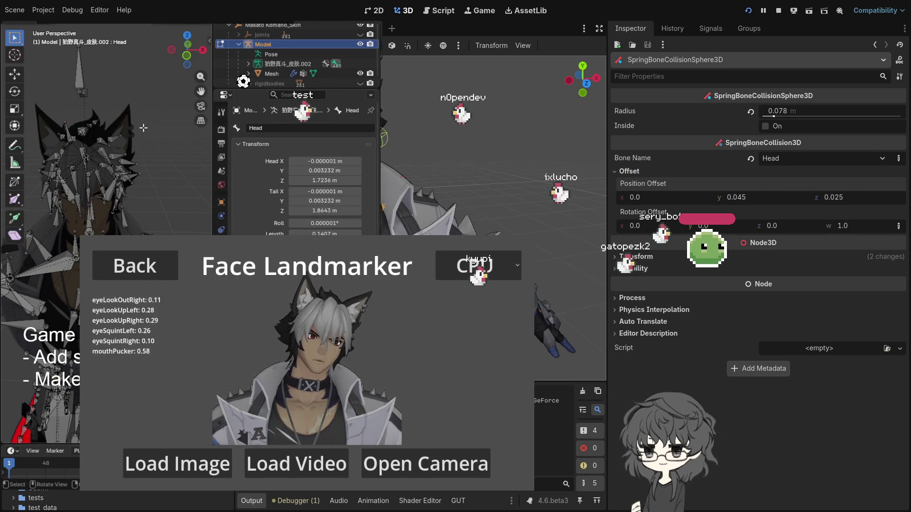
key("a")
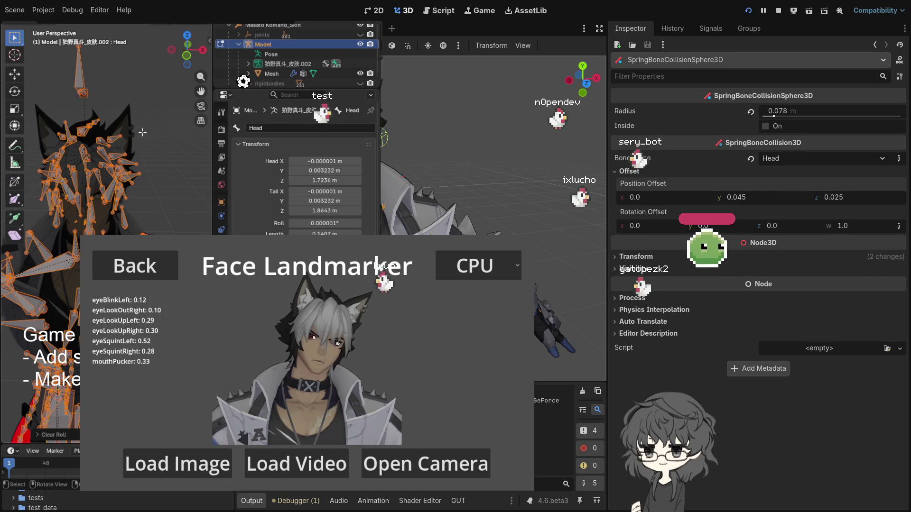
key("alt+a")
Orbit and zoom onto the head bones, then leave Edit Mode and enlarge the view
left_click_drag(121, 103, 146, 96)
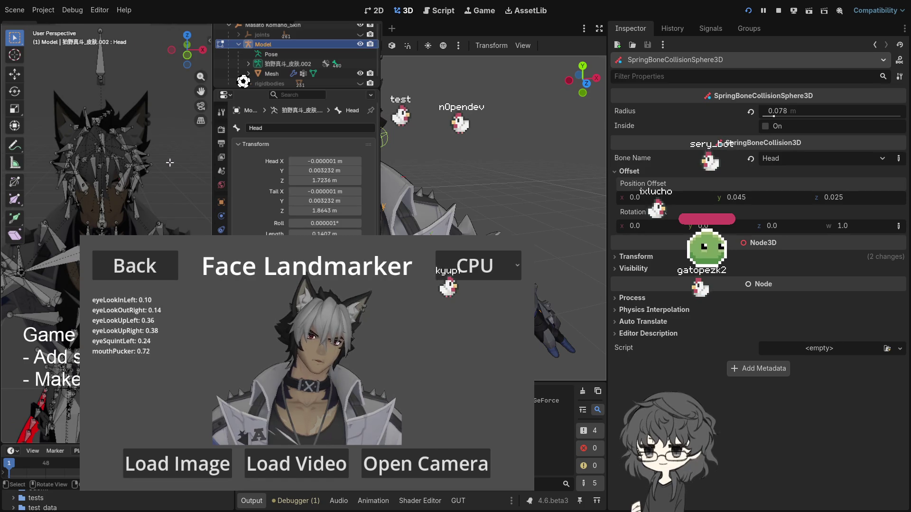
scroll(170, 163, "up", 5)
mouse_move(170, 162)
left_mouse_down()
mouse_move(132, 162)
mouse_move(141, 164)
left_mouse_up()
key("Tab")
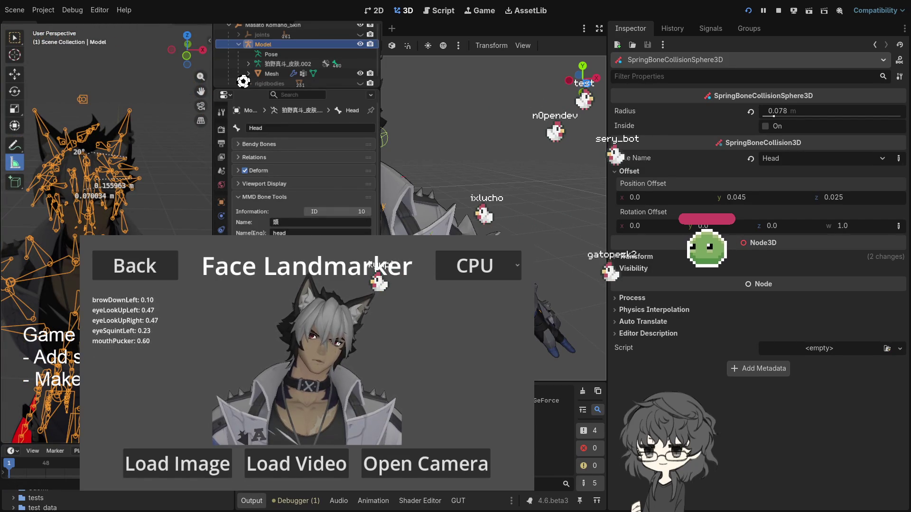
key("ctrl+Page_Down")
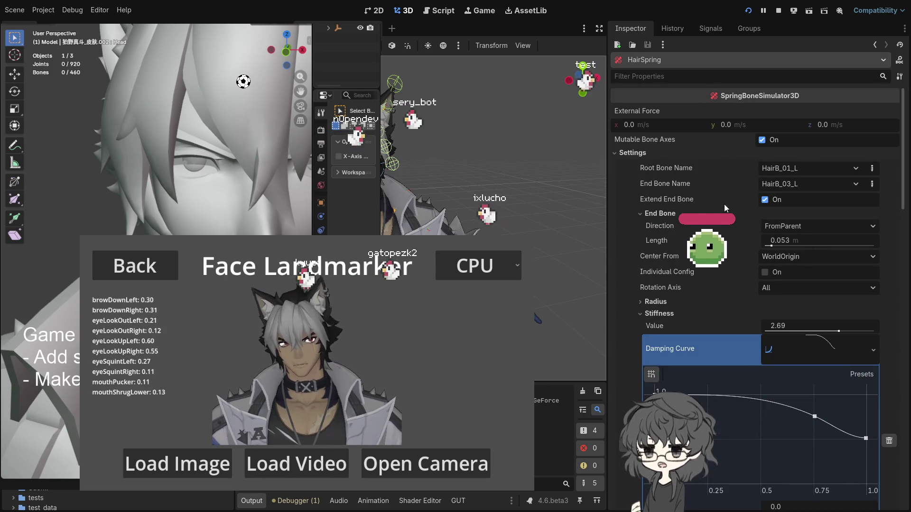
Set gravity to 0 on the HairB_01_L and HairA_01_R spring chains
scroll(719, 209, "down", 5)
scroll(719, 209, "up", 5)
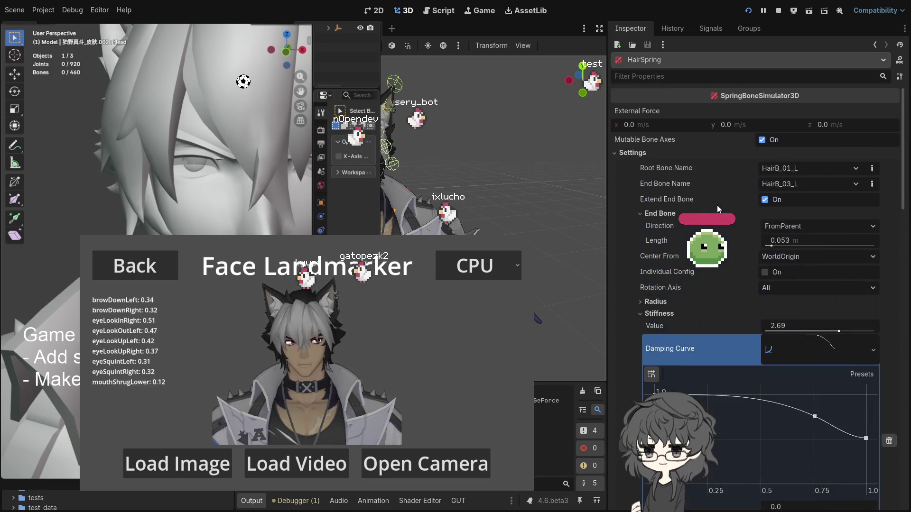
scroll(718, 209, "down", 7)
type("0.3")
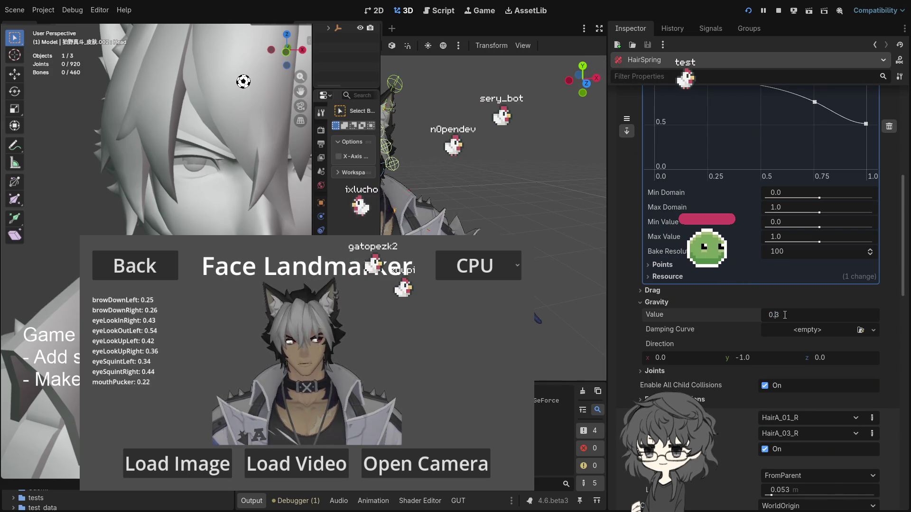
type("0")
key("Return")
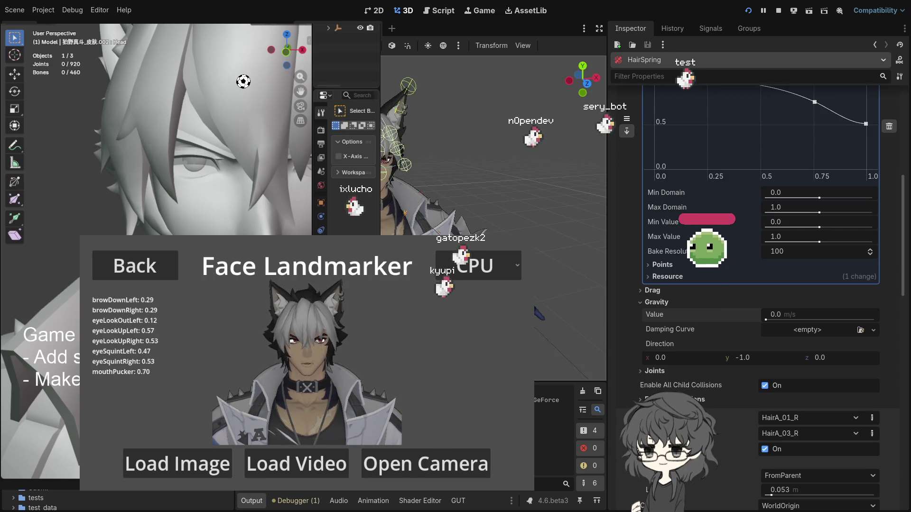
scroll(795, 350, "down", 3)
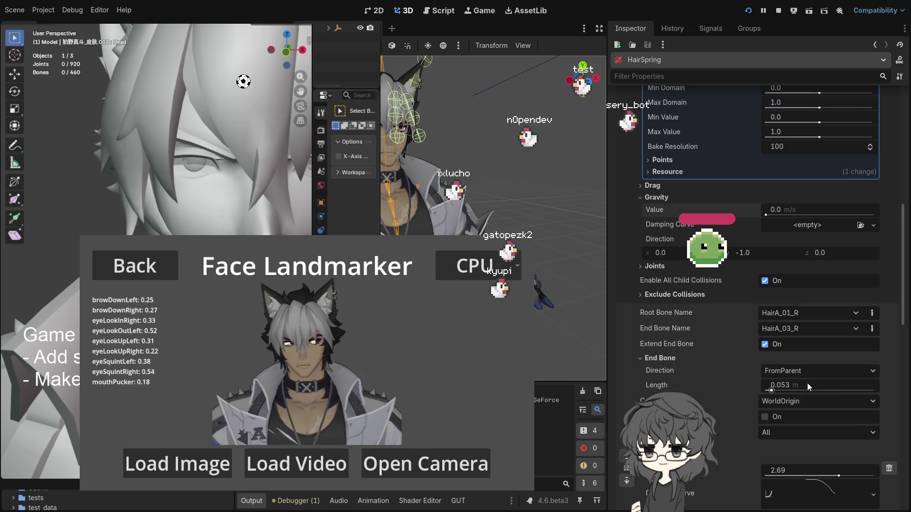
scroll(810, 382, "down", 2)
scroll(698, 361, "down", 3)
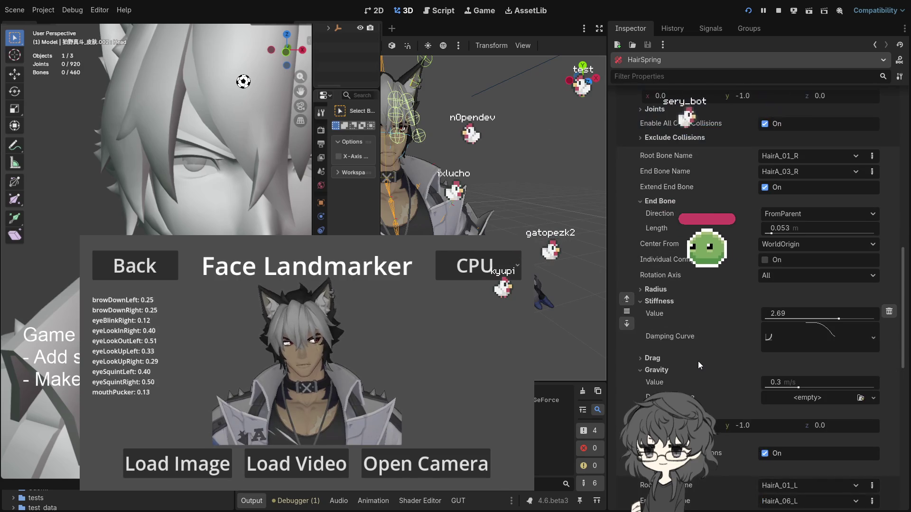
scroll(710, 371, "up", 3)
scroll(718, 375, "down", 3)
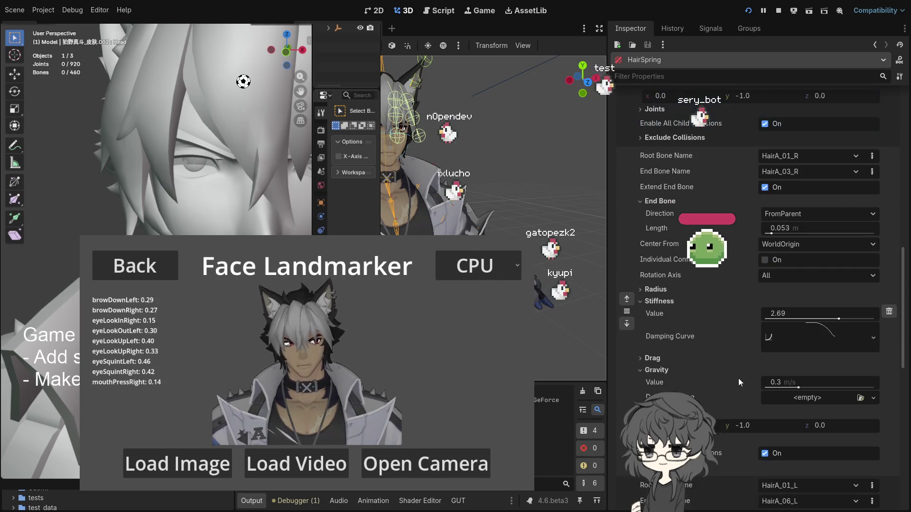
left_click_drag(797, 382, 740, 381)
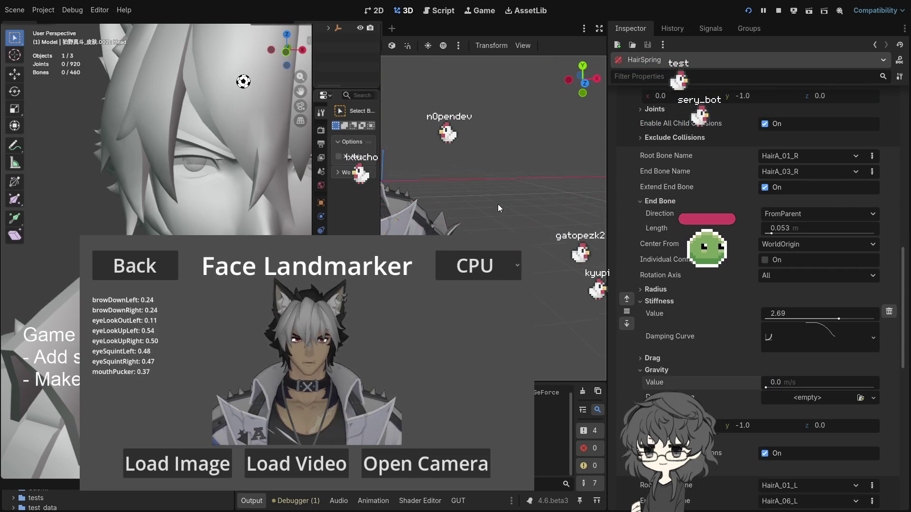
Make the HairA_01_L chain's end bone 0.048 m long and frame the head
scroll(754, 306, "down", 3)
scroll(754, 306, "down", 1)
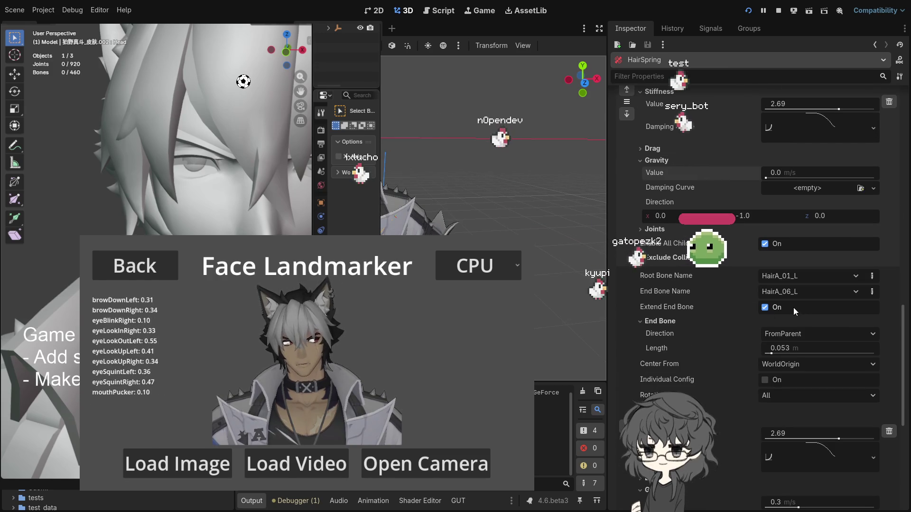
left_click(801, 348)
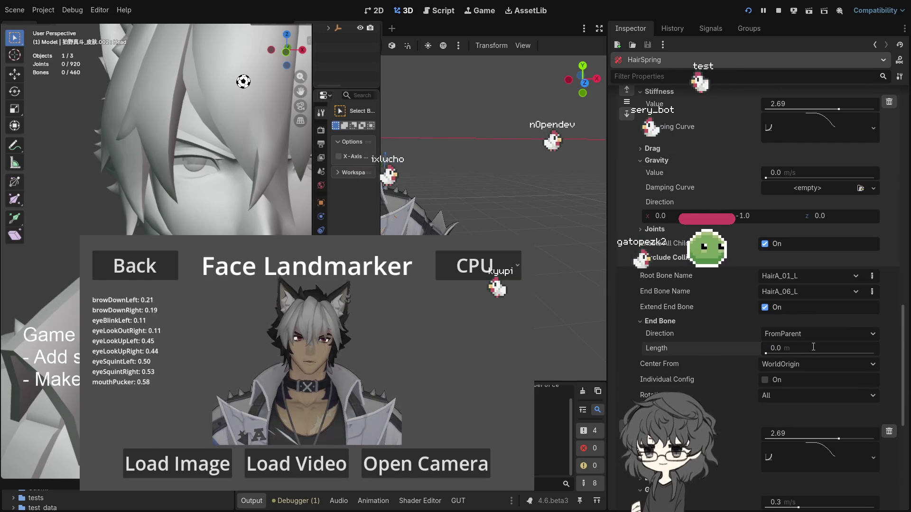
left_click_drag(767, 353, 772, 351)
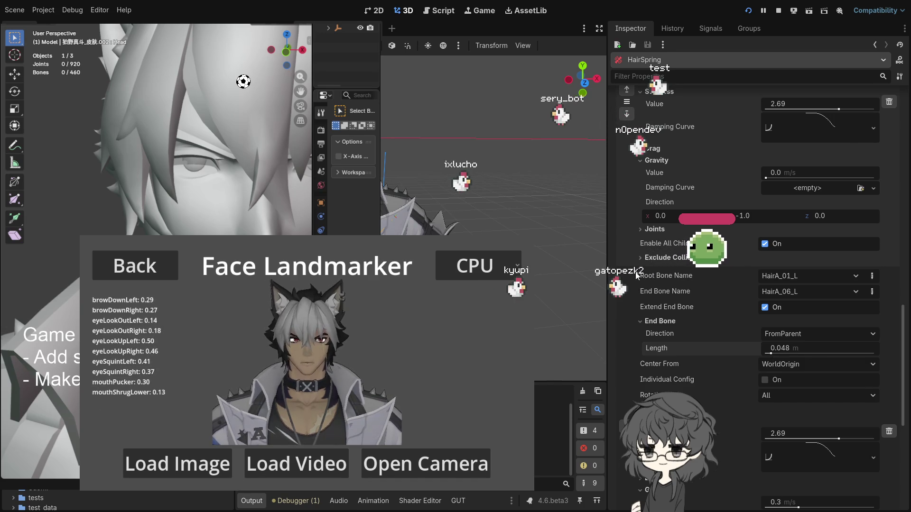
left_click(480, 159)
key("KP_Decimal")
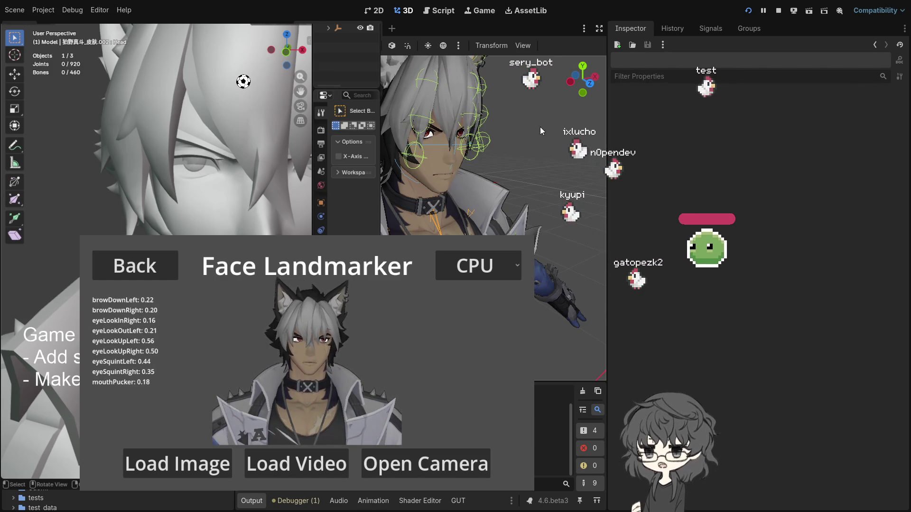
Select the head's collision sphere in the viewport and orbit the view away from the head
left_click(448, 191)
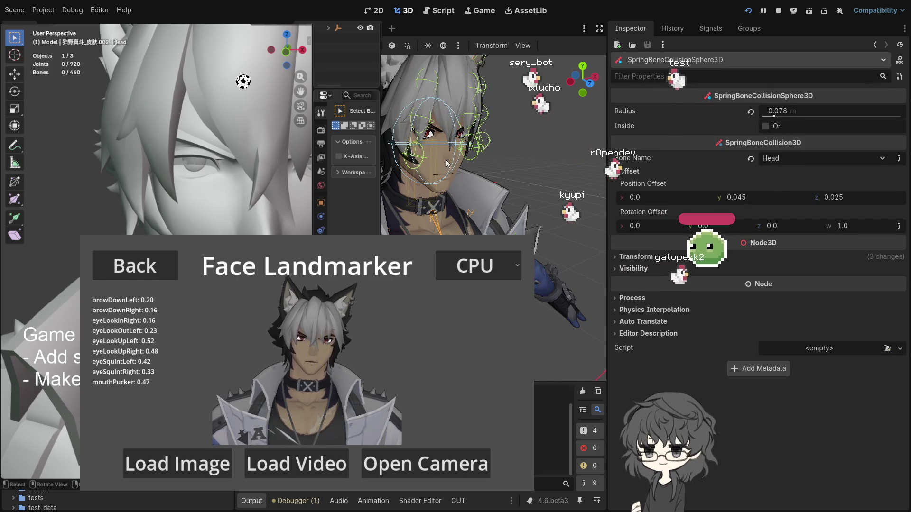
scroll(759, 238, "down", 5)
scroll(448, 191, "up", 3)
mouse_move(448, 192)
left_mouse_down()
mouse_move(412, 189)
mouse_move(284, 275)
left_mouse_up()
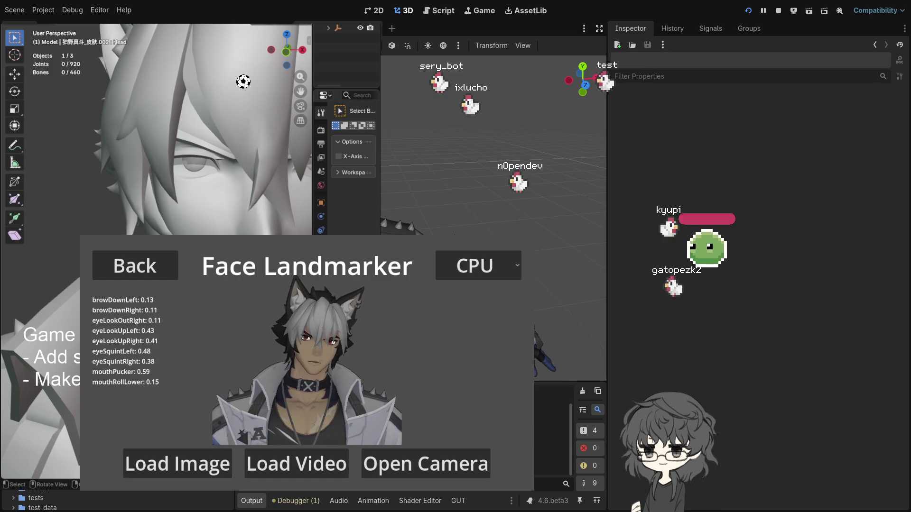
scroll(703, 193, "down", 6)
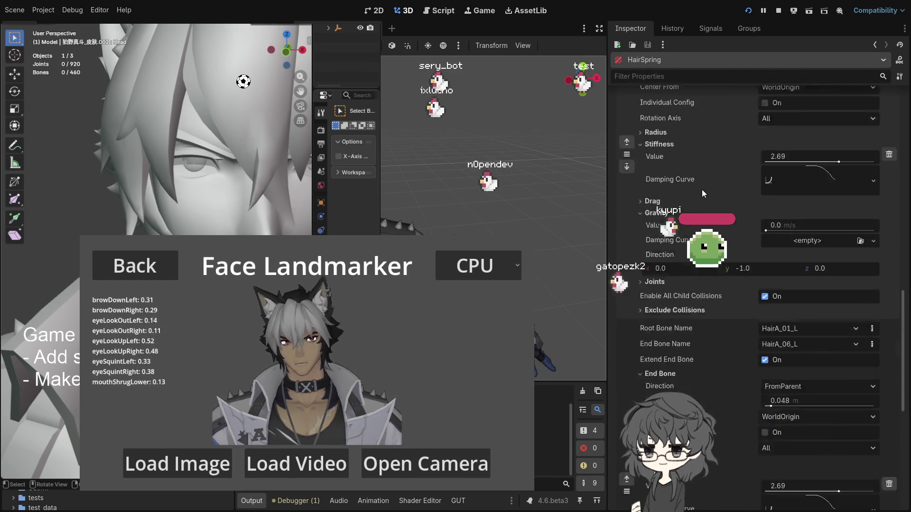
scroll(703, 226, "up", 4)
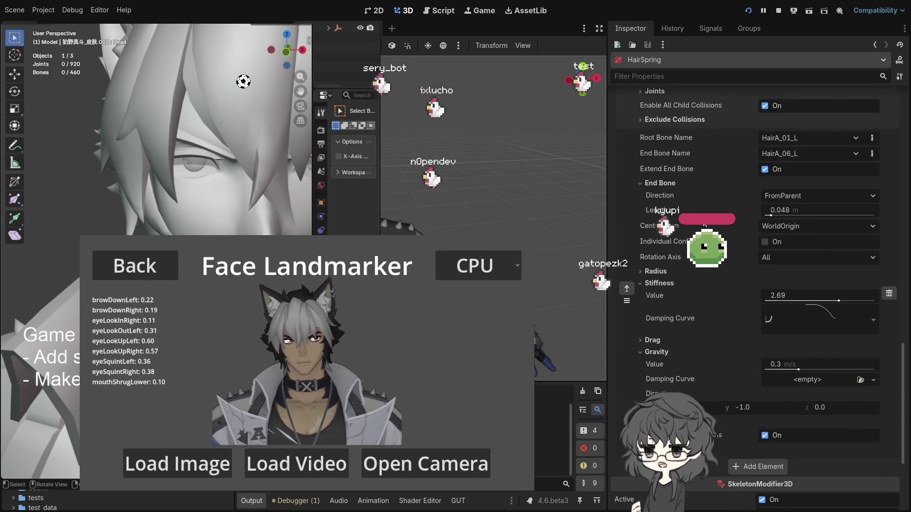
left_click_drag(495, 191, 511, 185)
scroll(513, 189, "down", 5)
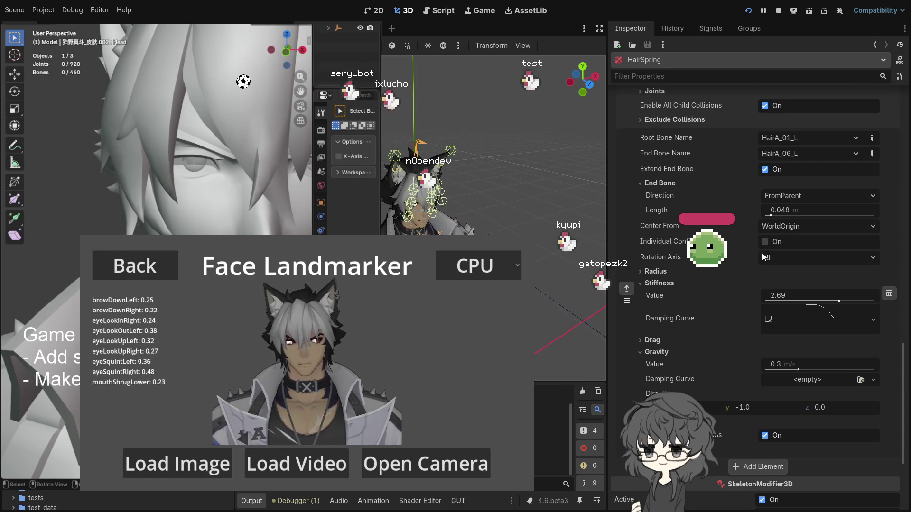
scroll(754, 294, "up", 13)
scroll(638, 199, "up", 10)
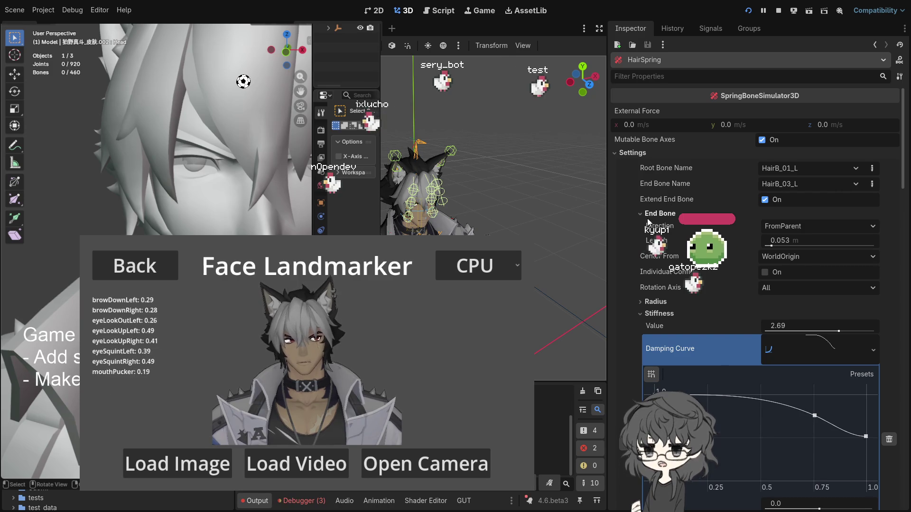
scroll(836, 208, "down", 3)
scroll(836, 207, "up", 3)
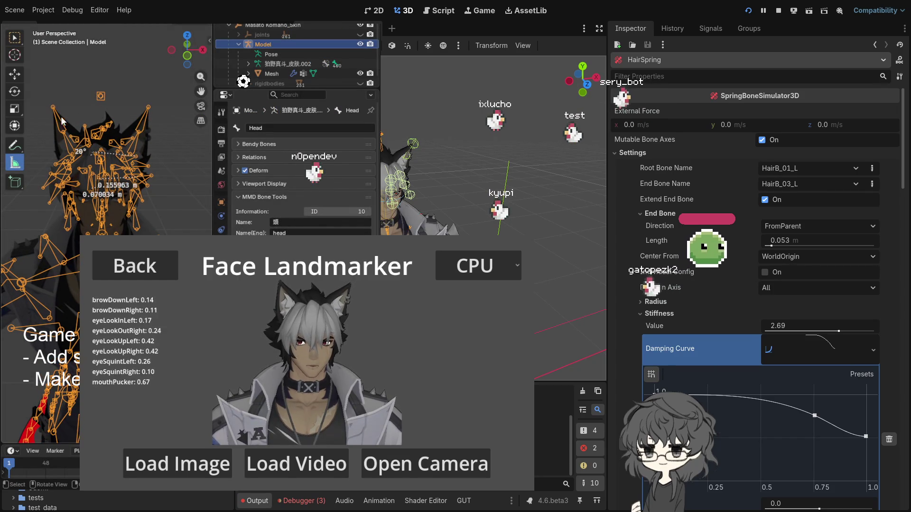
Tilt the HairA_01_R hair bone slightly with a rotation in Pose Mode
key("Tab")
mouse_move(131, 136)
left_mouse_down()
mouse_move(156, 155)
mouse_move(142, 157)
left_mouse_up()
left_click(141, 122)
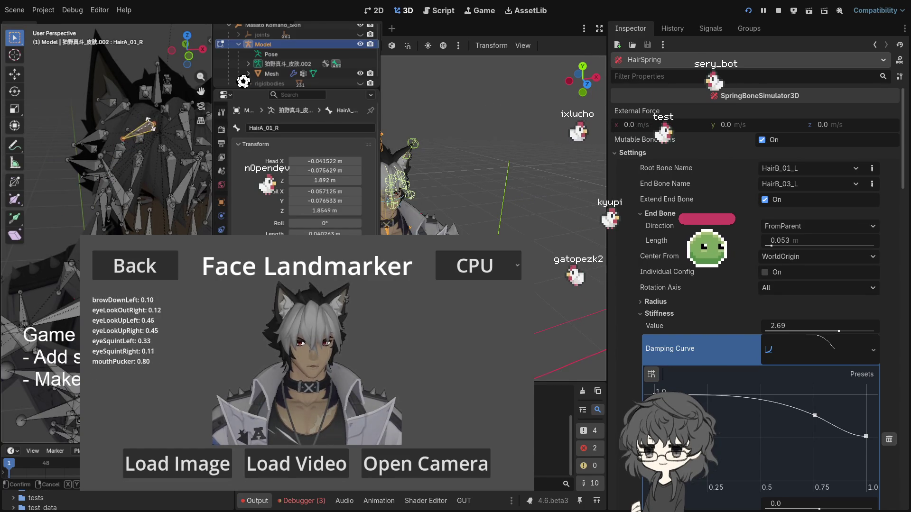
key("ctrl+Tab")
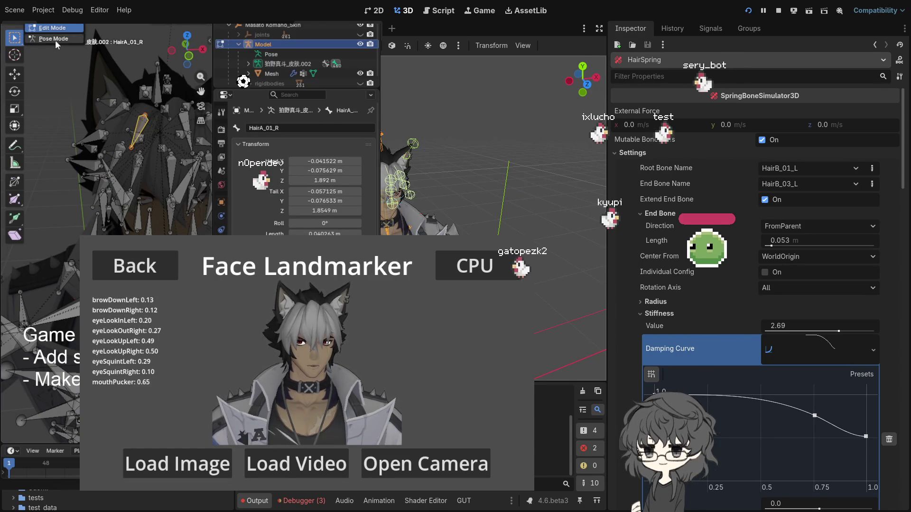
left_click(55, 39)
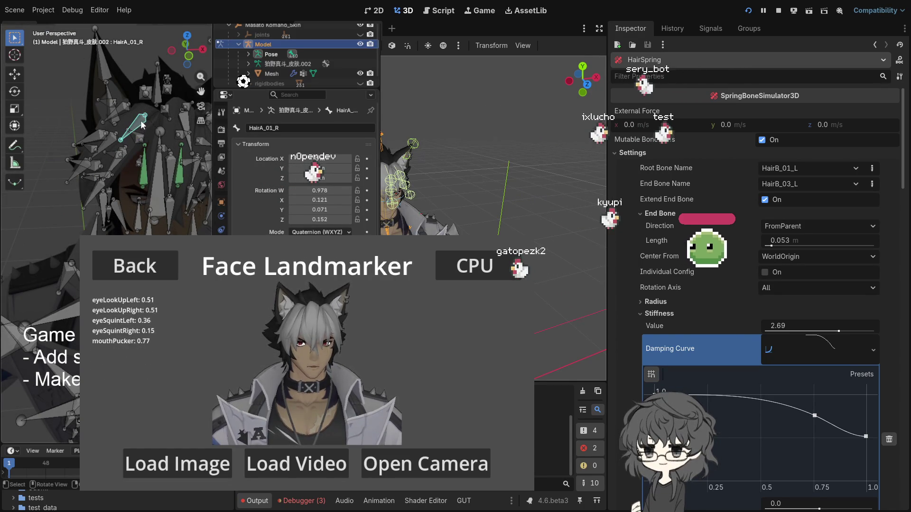
key("r")
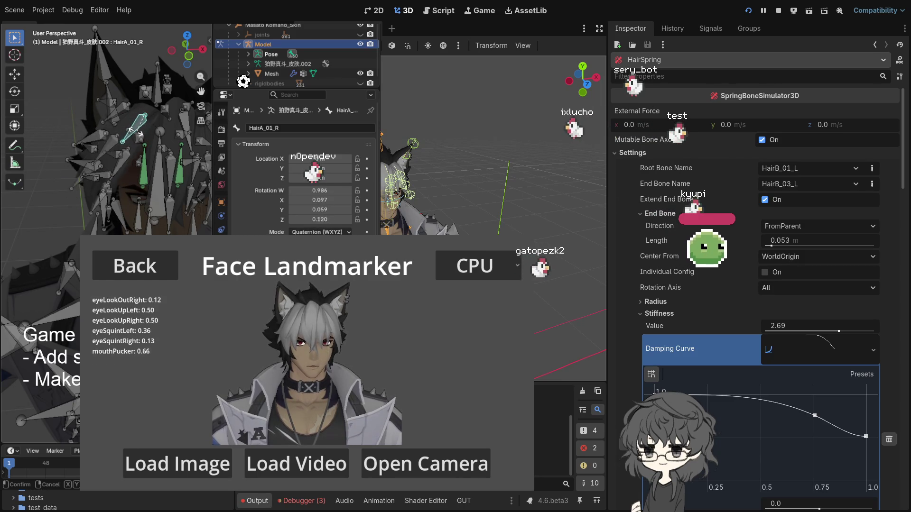
left_click(107, 142)
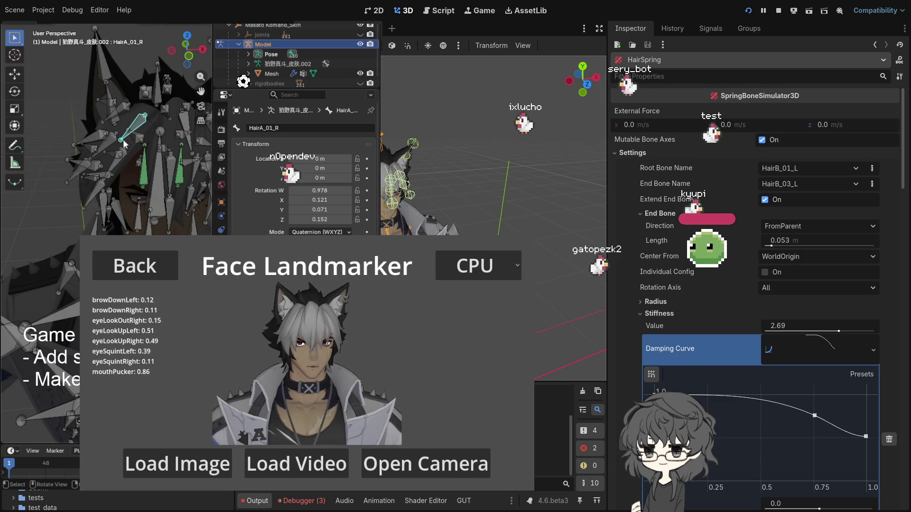
Select the HairA_05_R bone and copy its name into Godot's root bone field
right_click(139, 134)
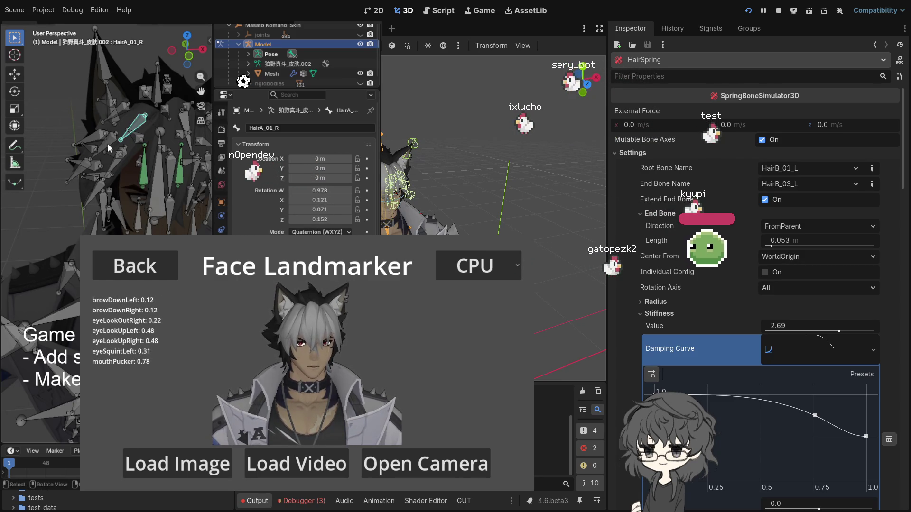
left_click(78, 170)
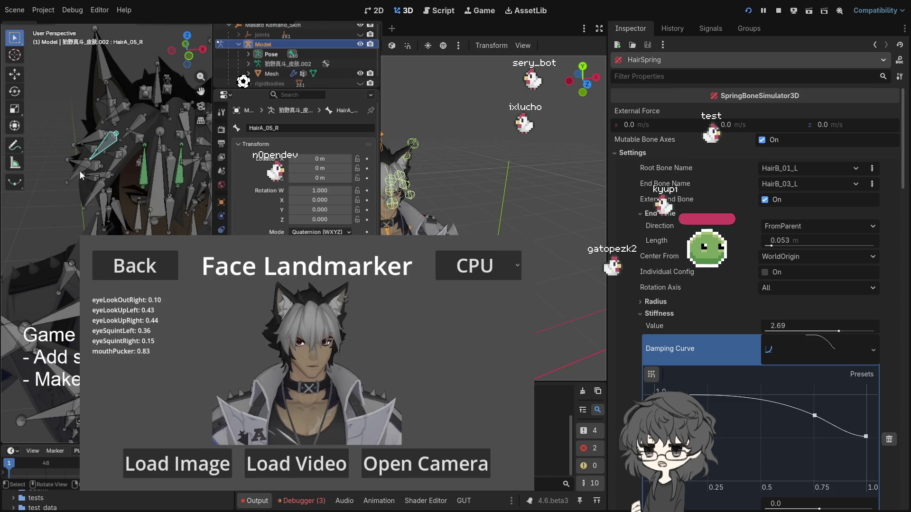
left_click(289, 128)
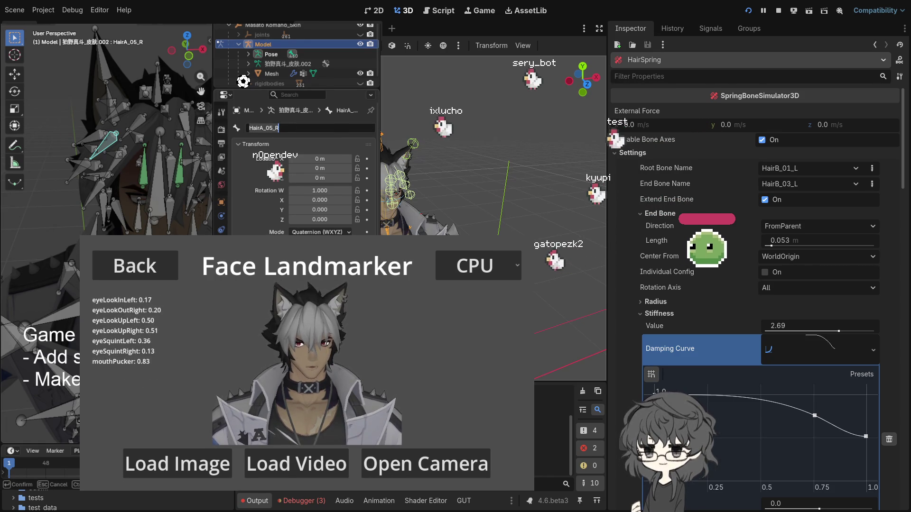
left_click(872, 168)
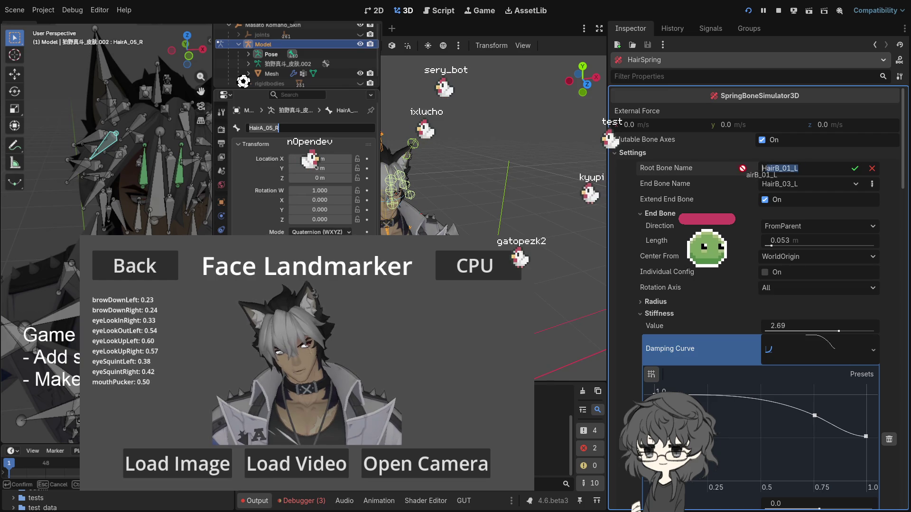
Set the HairSpring chain to run from root HairA_05_R to end bone HairA_06_R
left_click(855, 169)
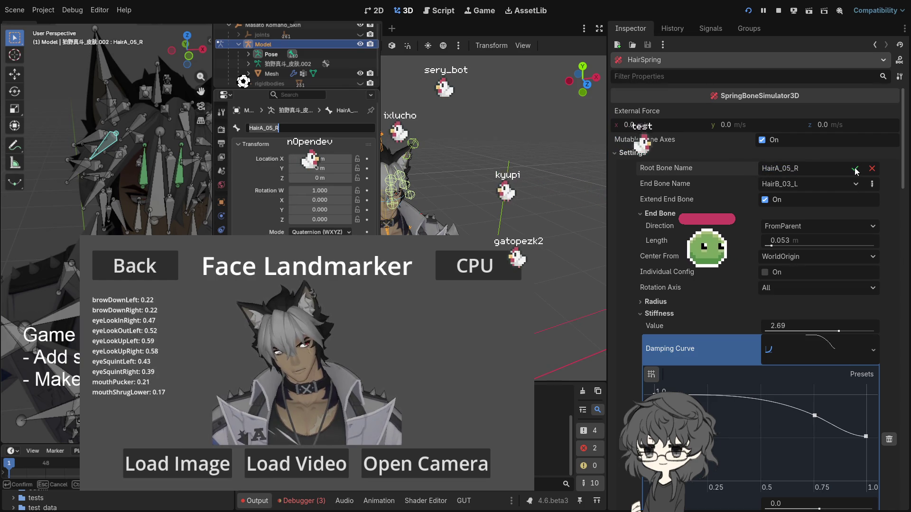
left_click(872, 184)
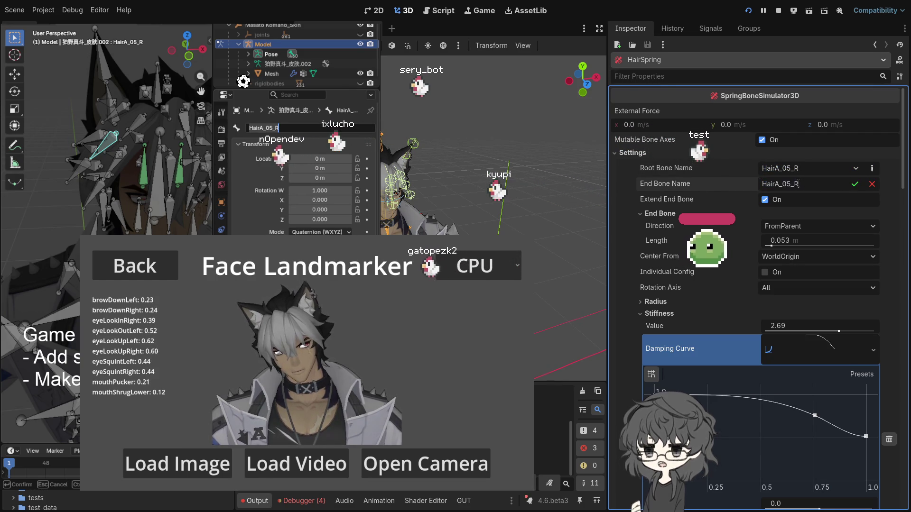
key("BackSpace")
type("6")
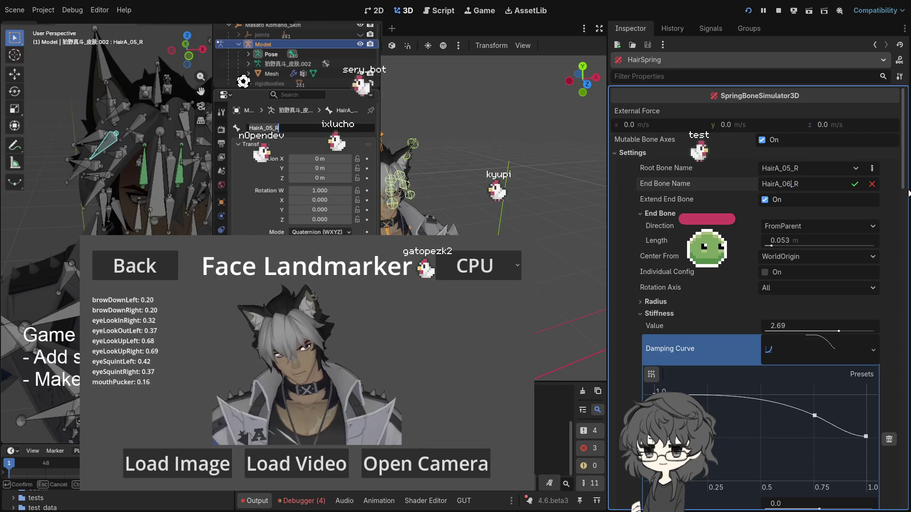
left_click(855, 185)
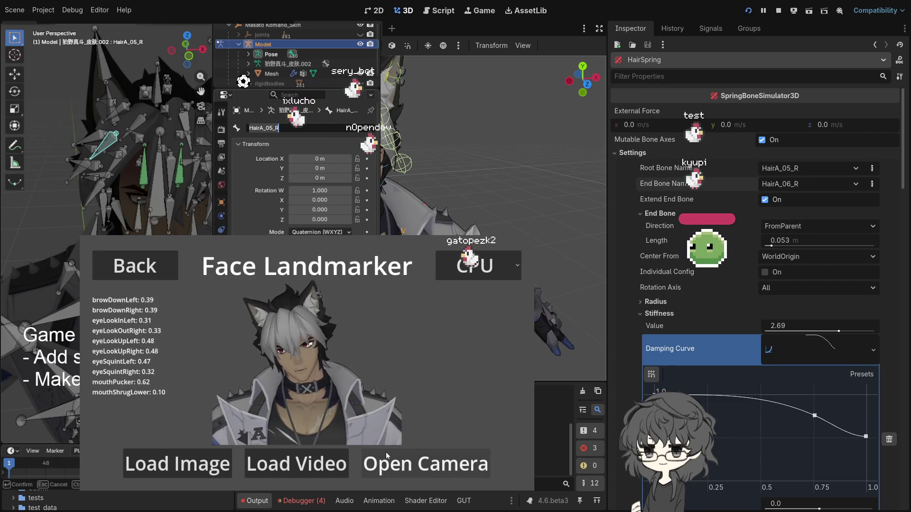
scroll(481, 164, "up", 5)
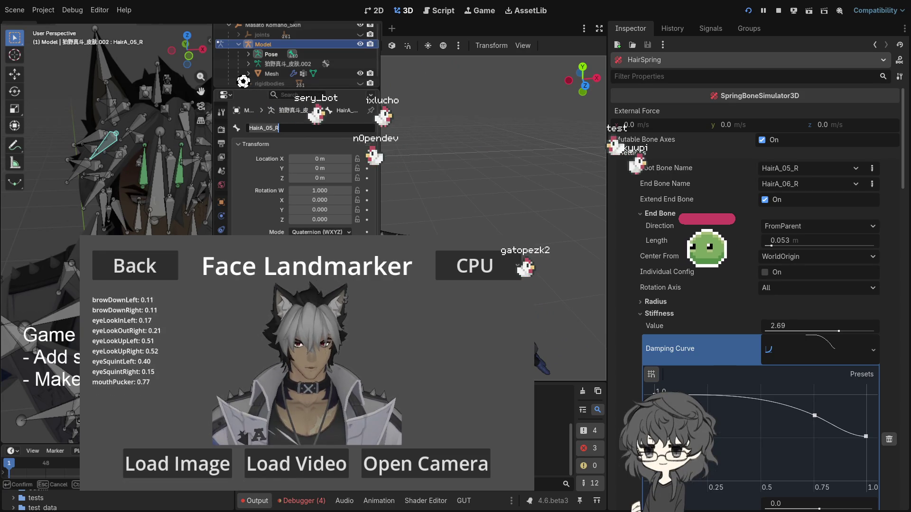
left_click_drag(148, 193, 95, 199)
Select the HairB_05_L bone, cancel the accidental rotation, and select its name for copying
left_click(52, 211)
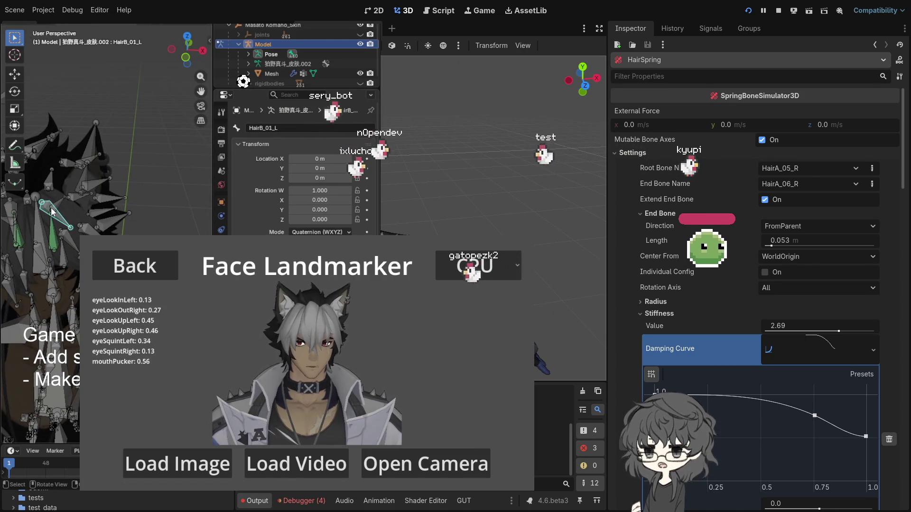
left_click(87, 227)
key("r")
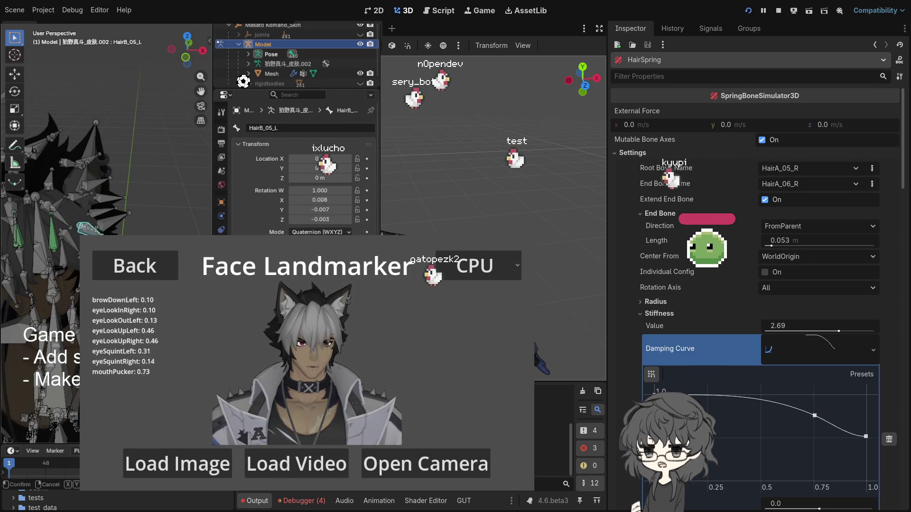
key("Escape")
left_click(277, 128)
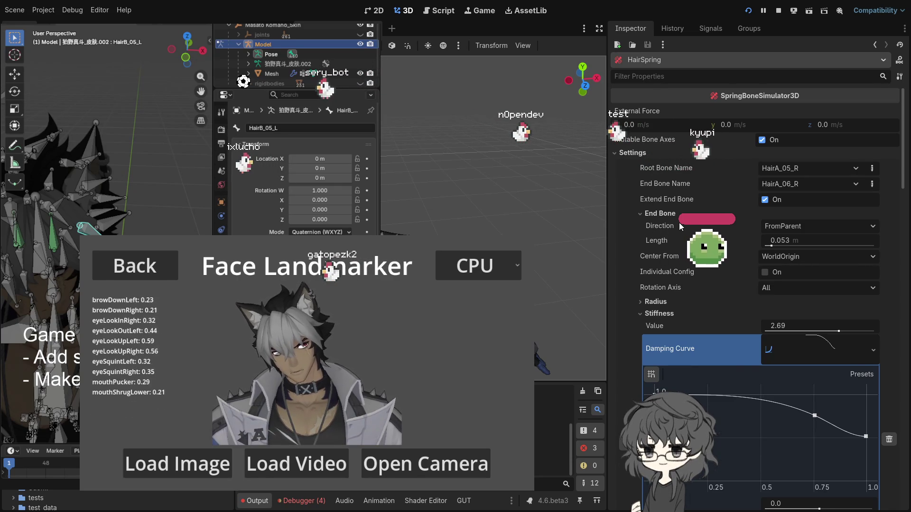
Make HairB_05_L both the root and end bone of the HairSpring chain, then reload the scene
left_click(872, 169)
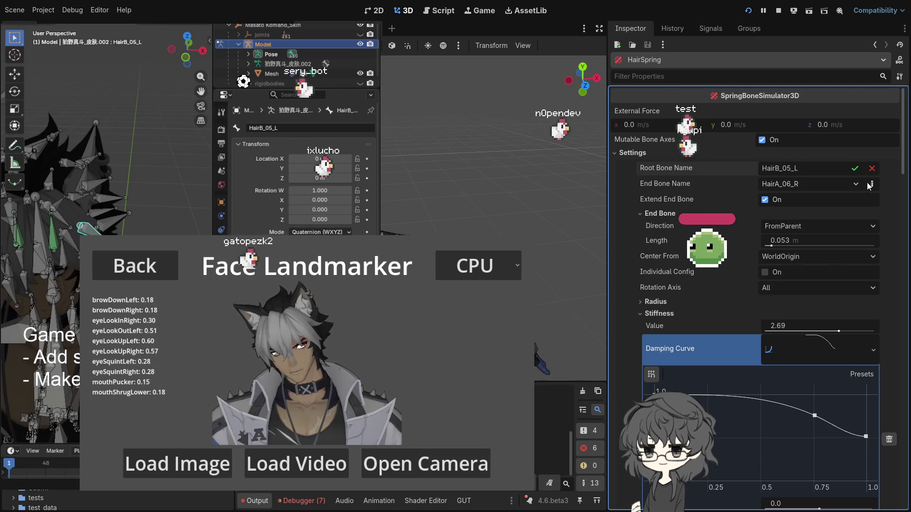
left_click(872, 184)
left_click_drag(815, 186, 709, 182)
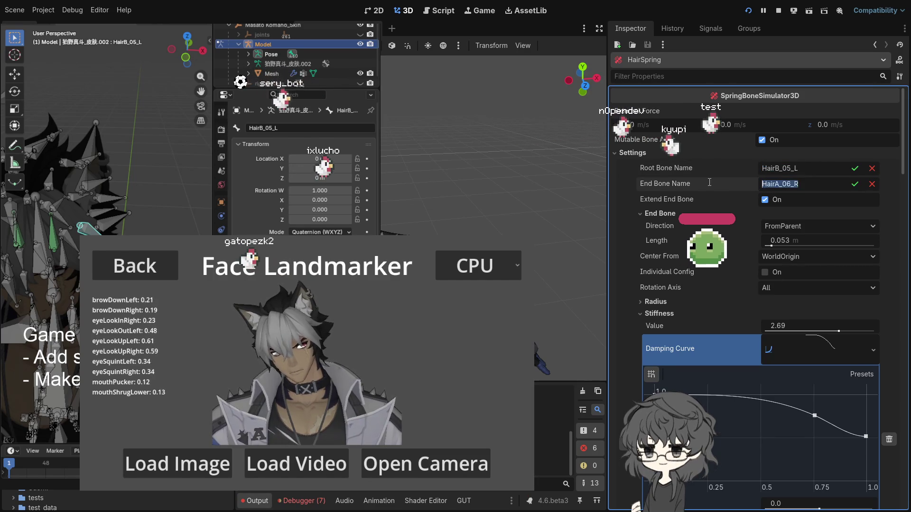
left_click(854, 169)
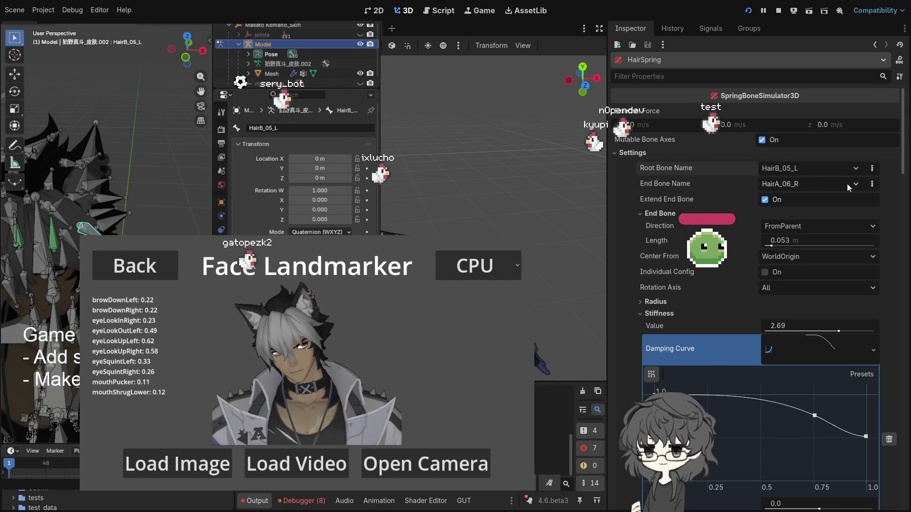
left_click(872, 183)
left_click(855, 184)
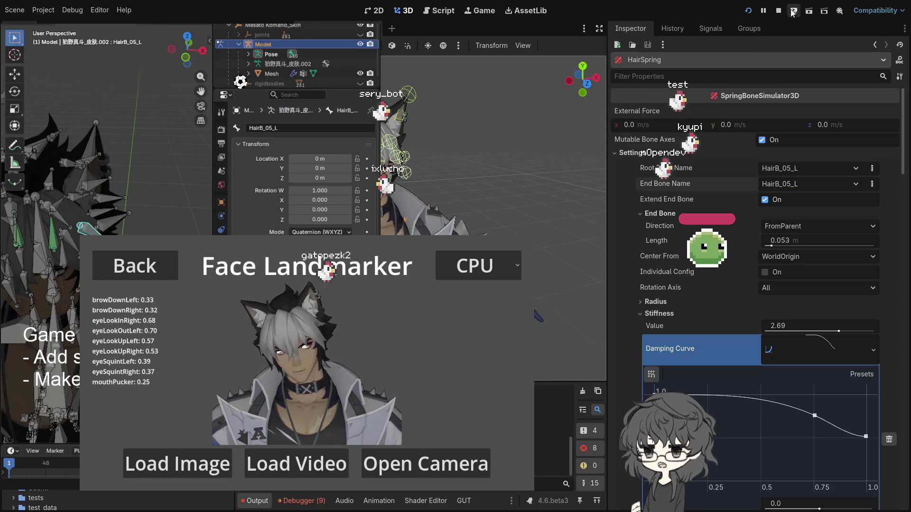
left_click(750, 12)
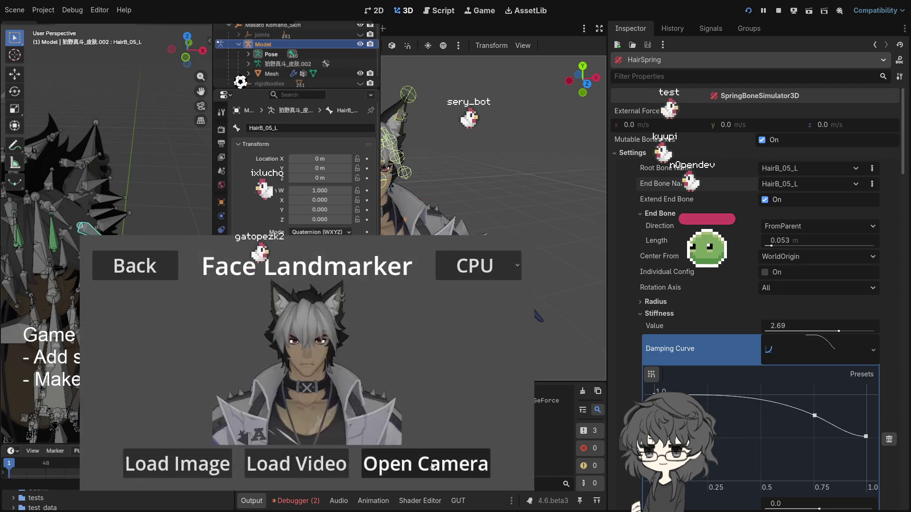
Return to the demo's main menu and reopen Face Landmarker from Vision Tasks
left_click(418, 463)
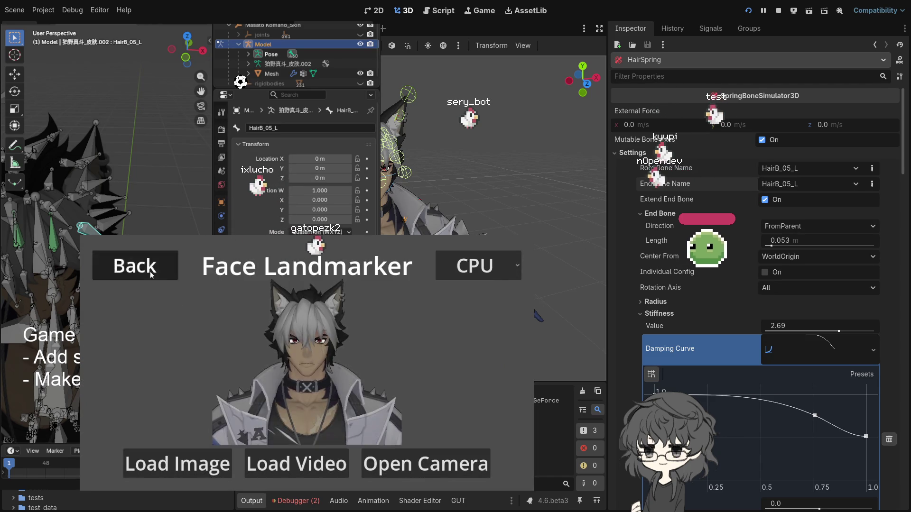
left_click(151, 275)
left_click(470, 386)
left_click(426, 372)
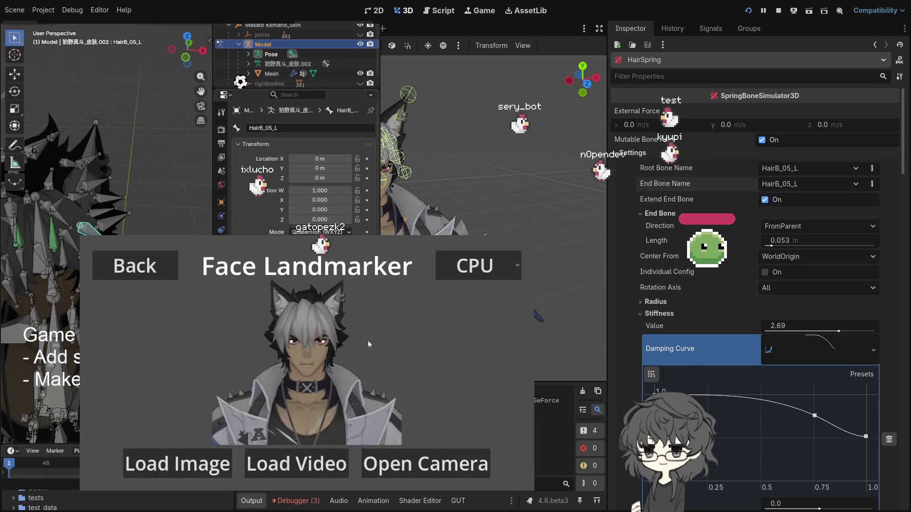
Start the Logi Webcam C920e live feed at 640x480@24(YUY2)
left_click(429, 460)
left_click(265, 299)
left_click(206, 322)
left_click(268, 337)
left_click(204, 274)
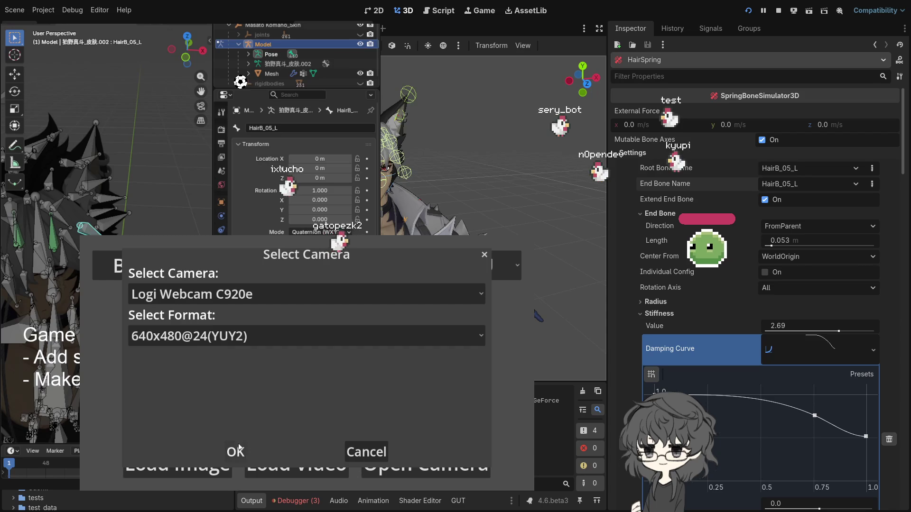
left_click(237, 451)
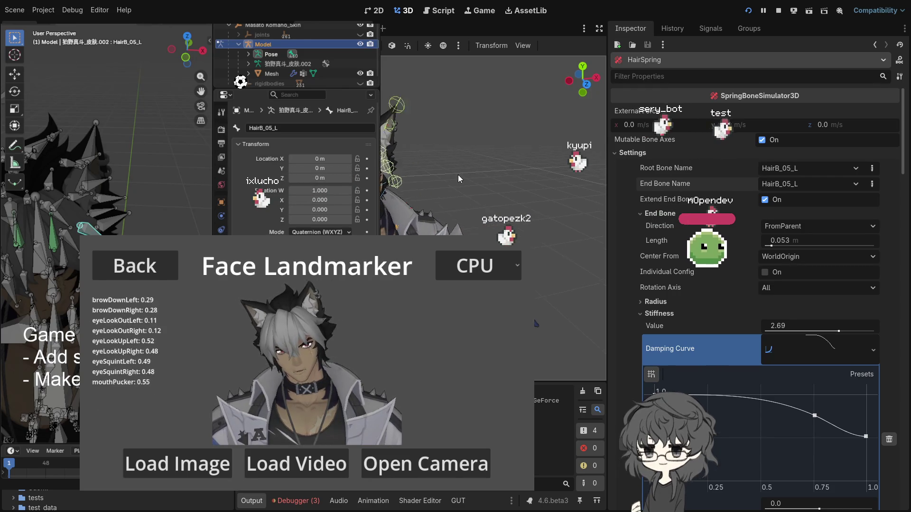
left_click_drag(80, 90, 80, 81)
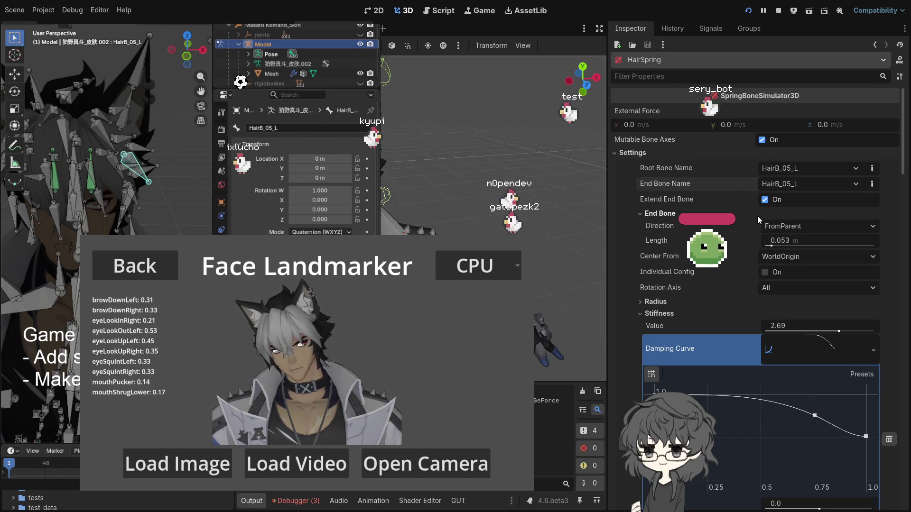
Delete the HairB_05_L chain entry and end the HairA chain at HairA_02_R
left_click(889, 441)
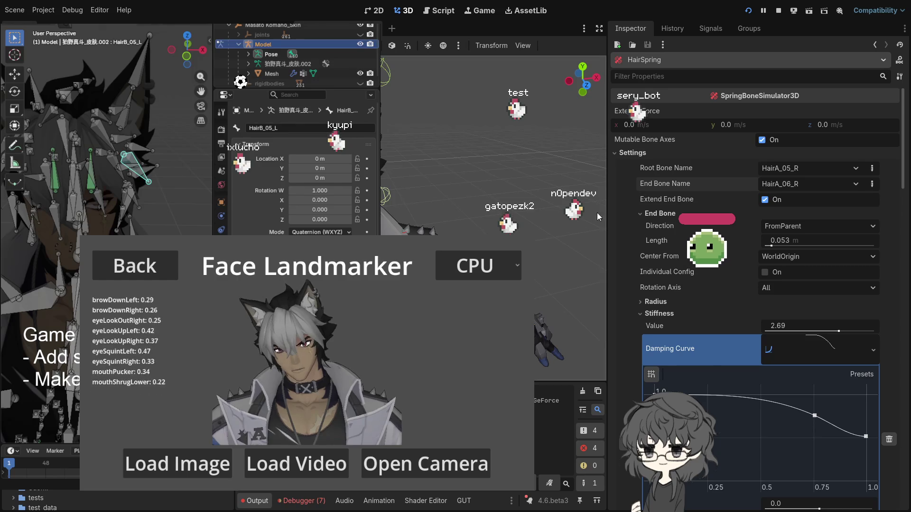
scroll(741, 213, "down", 3)
scroll(664, 180, "up", 3)
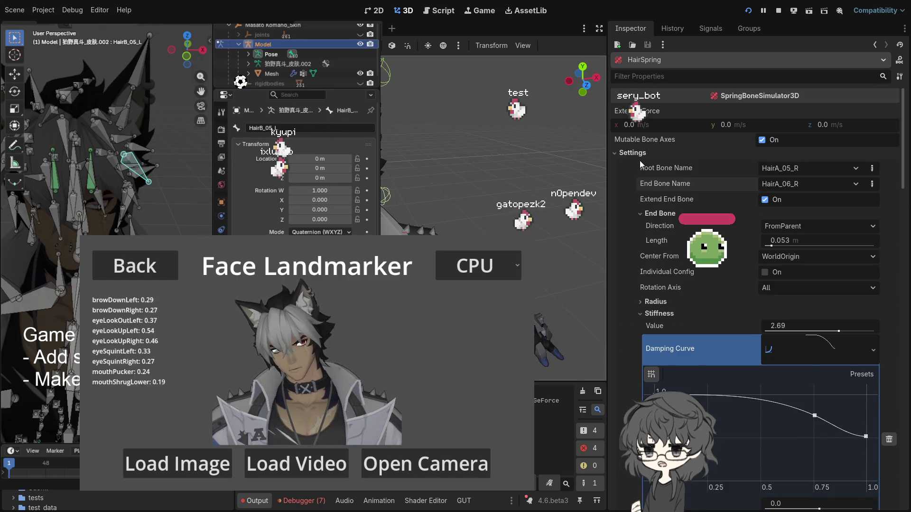
scroll(638, 161, "down", 10)
scroll(638, 162, "up", 9)
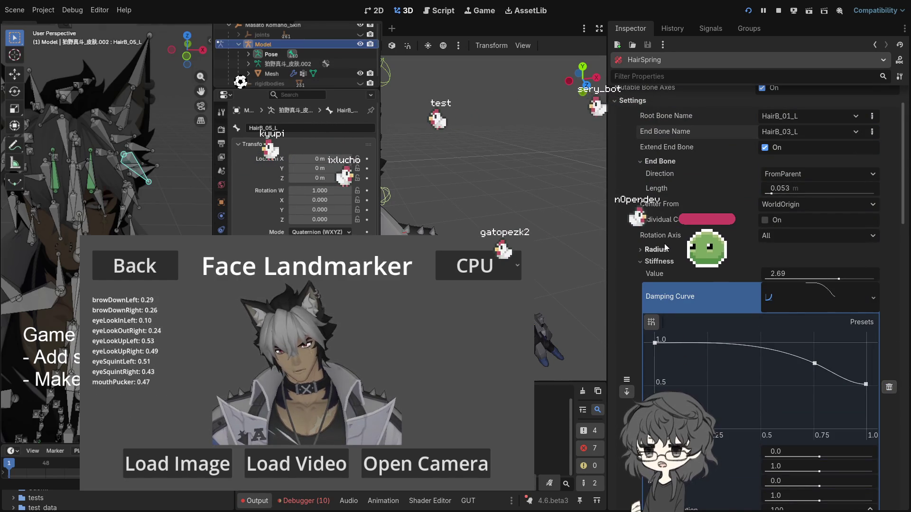
scroll(807, 289, "down", 10)
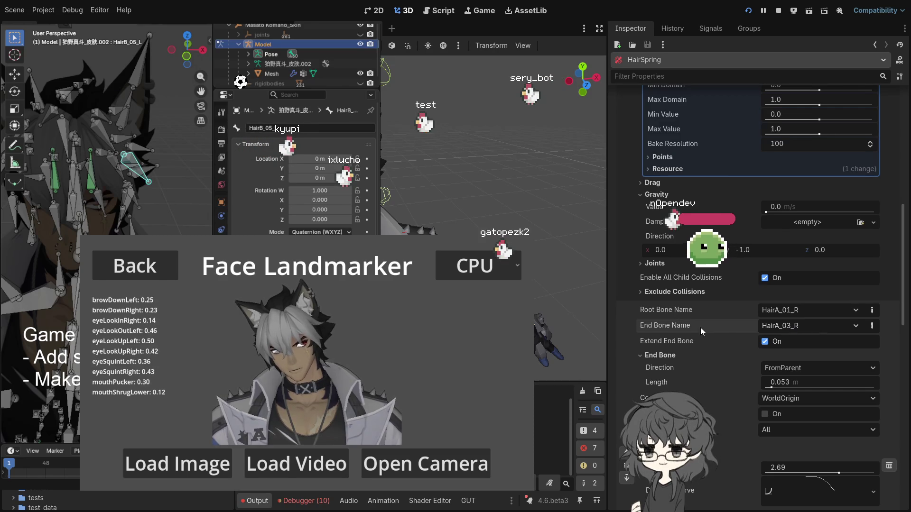
left_click(871, 327)
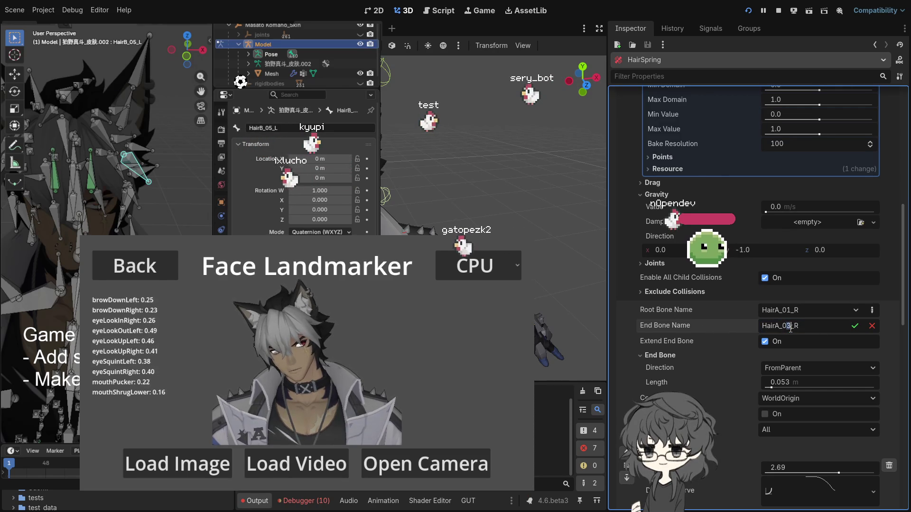
type("2")
left_click(856, 326)
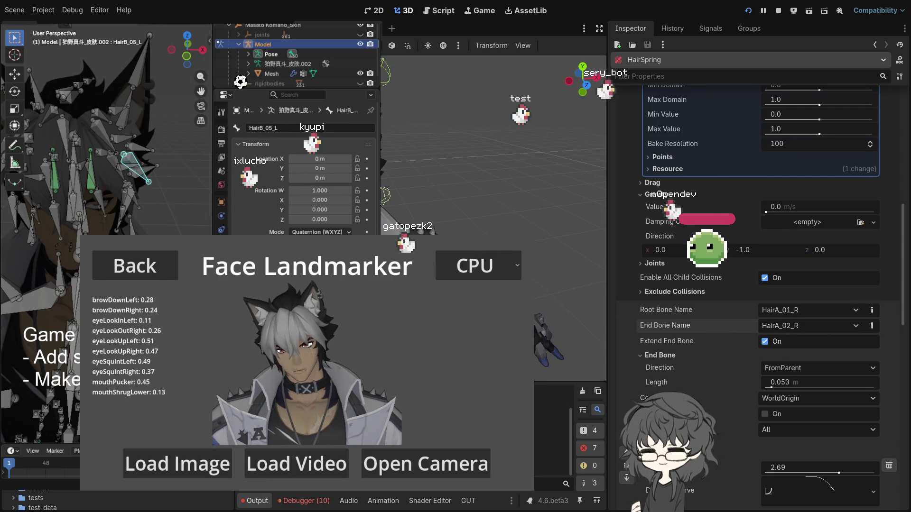
End the HairB chain at HairB_02_L and restart the running game with F5
scroll(811, 360, "down", 3)
scroll(753, 326, "up", 5)
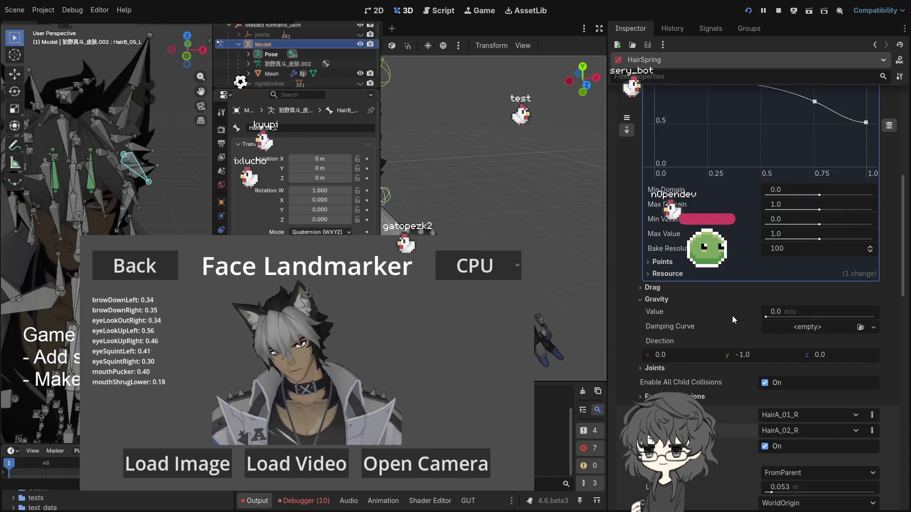
scroll(731, 312, "up", 3)
scroll(754, 264, "up", 3)
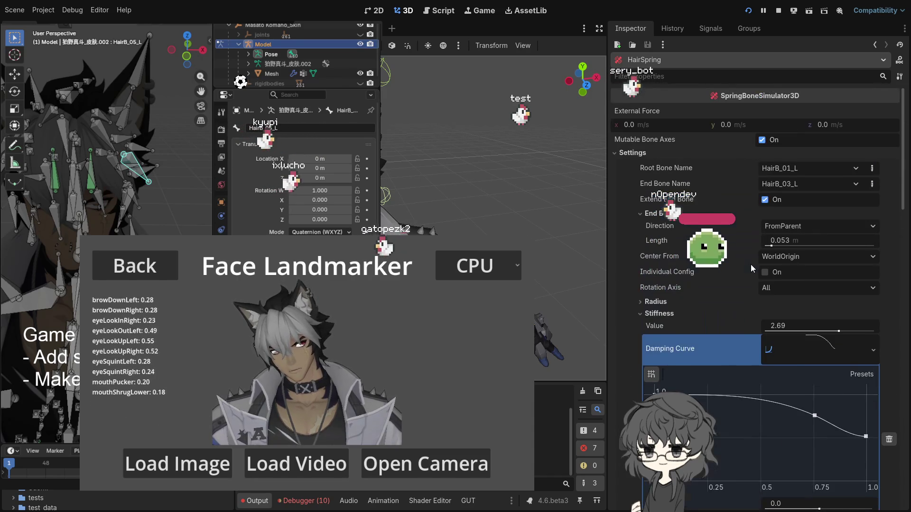
left_click(871, 184)
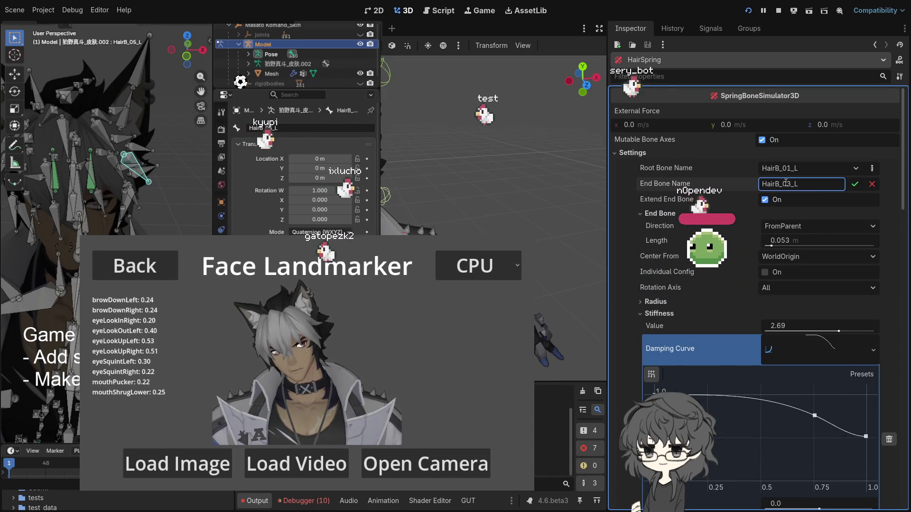
key("BackSpace")
type("2")
left_click(855, 184)
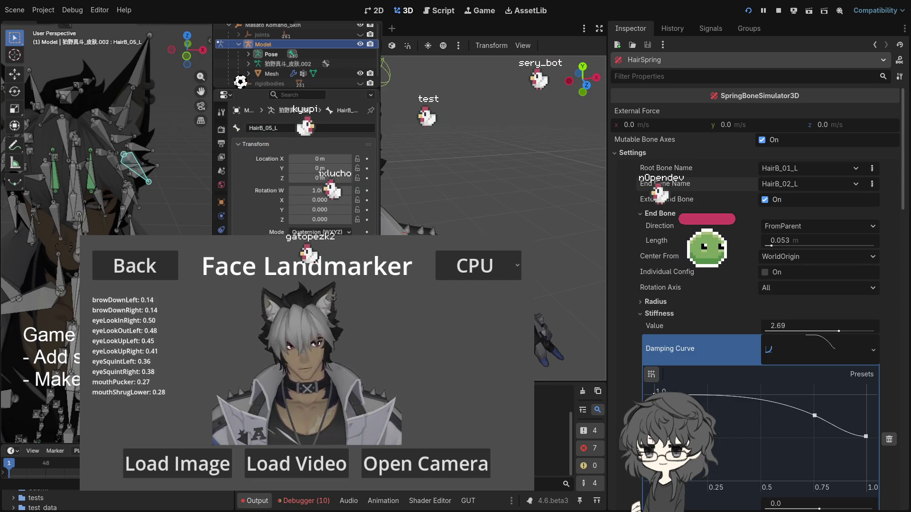
key("F5")
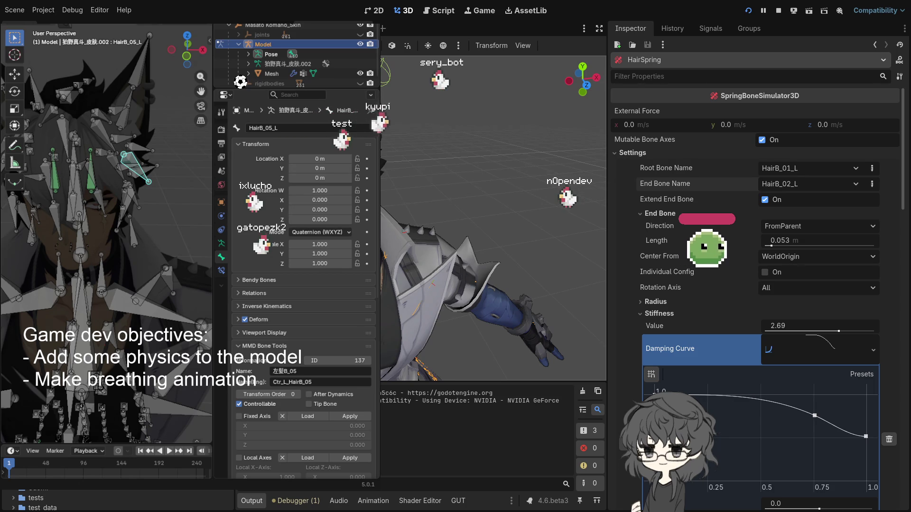
Connect the webcam at 640x480@24(YUY2) and watch the avatar follow the face
left_click(248, 294)
left_click(220, 320)
left_click(240, 338)
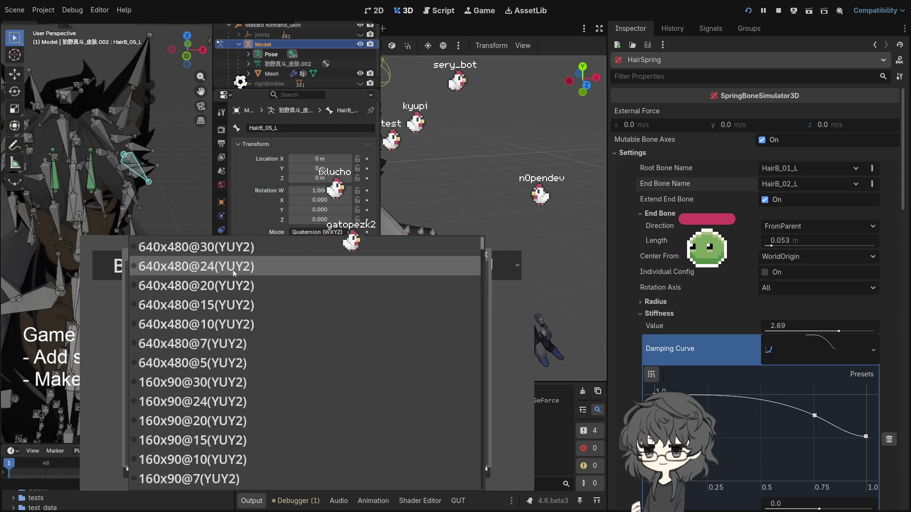
left_click(216, 266)
left_click(236, 446)
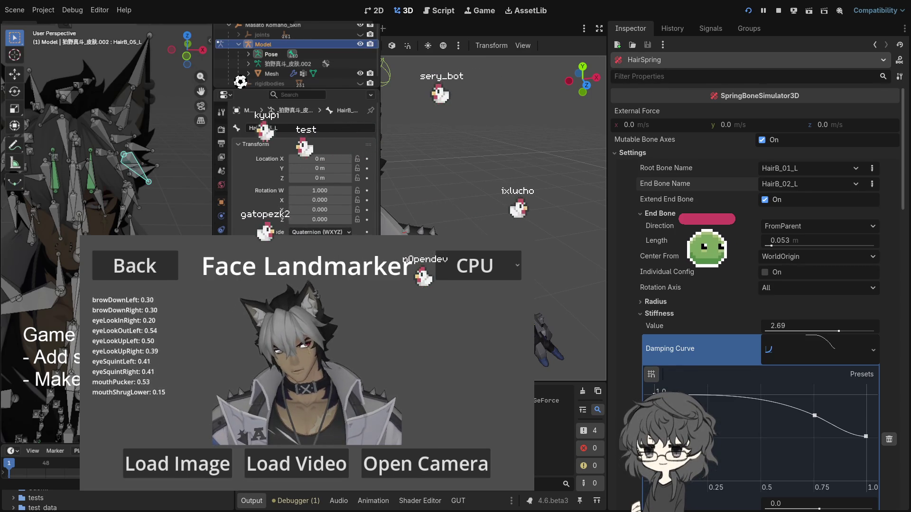
left_click(517, 191)
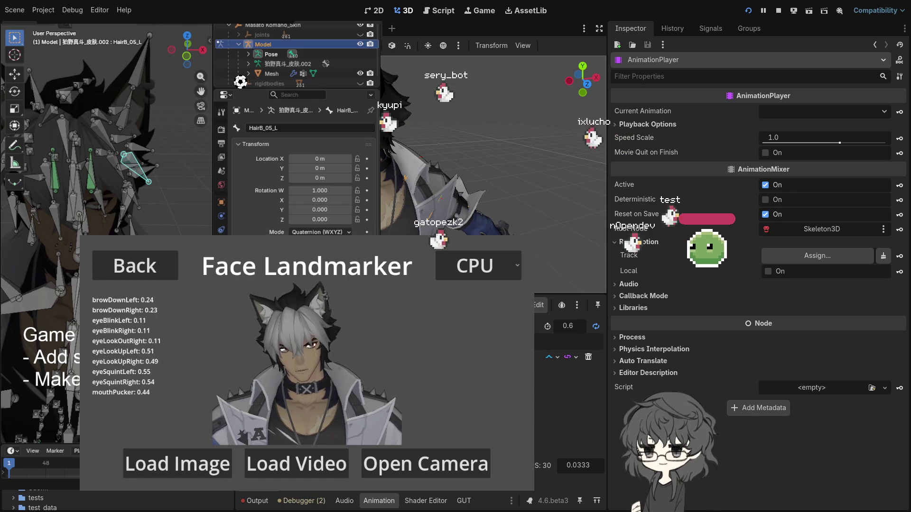
Restart the running game with the toolbar's reload button
left_click(752, 13)
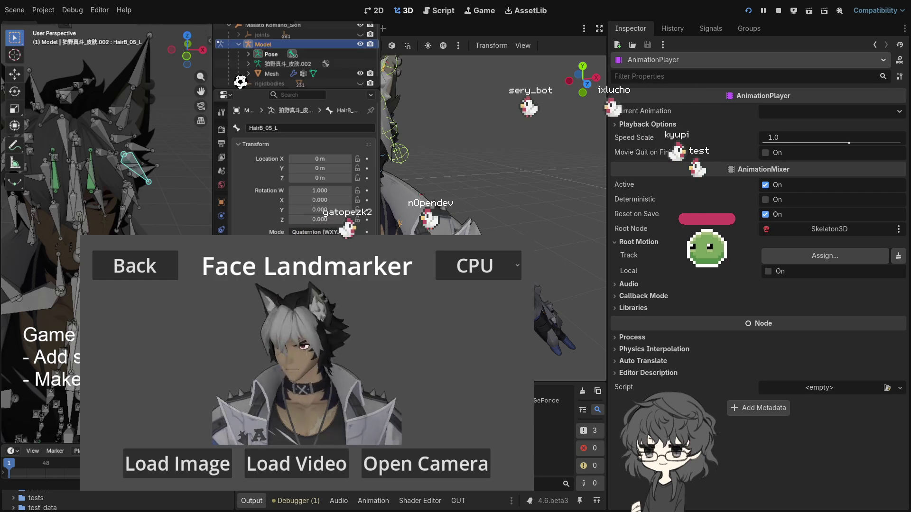
Step through the collision sphere, both eye LookAtModifier3D nodes, EarsSpring and HairSpring settings
key("Down")
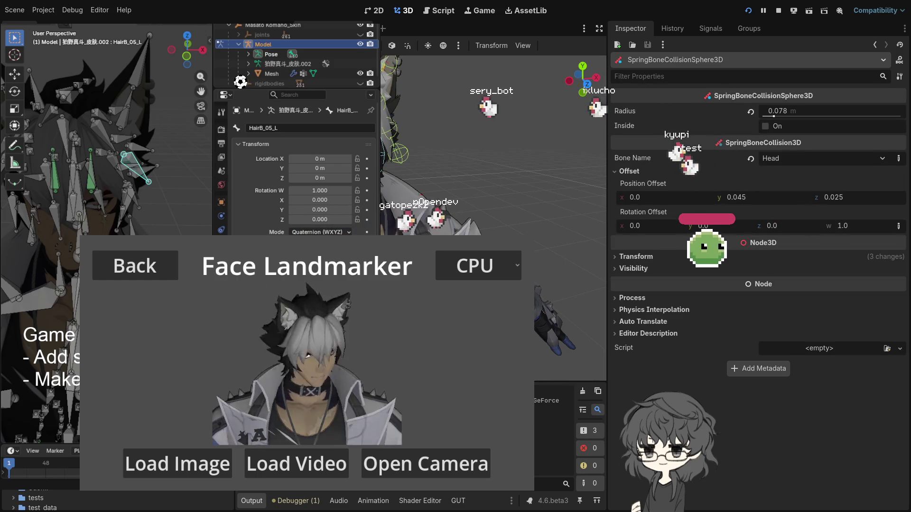
key("Down")
key("Down")
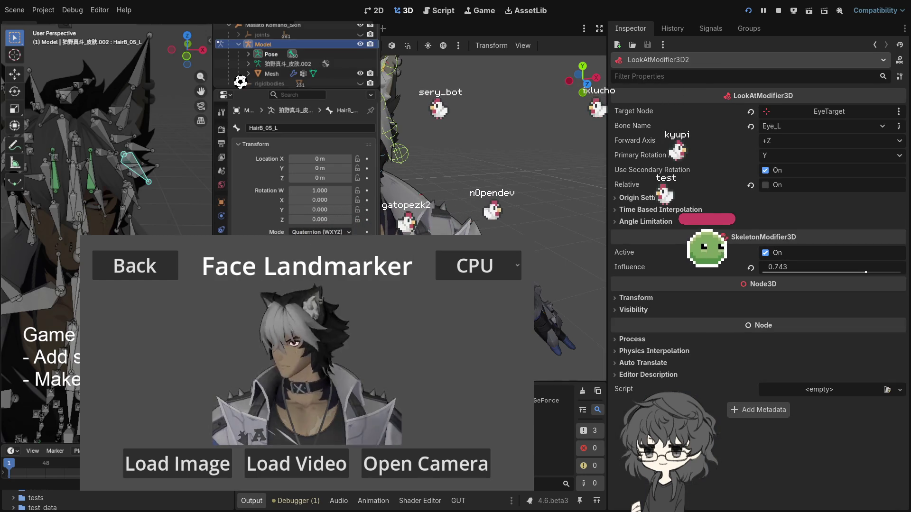
key("Down")
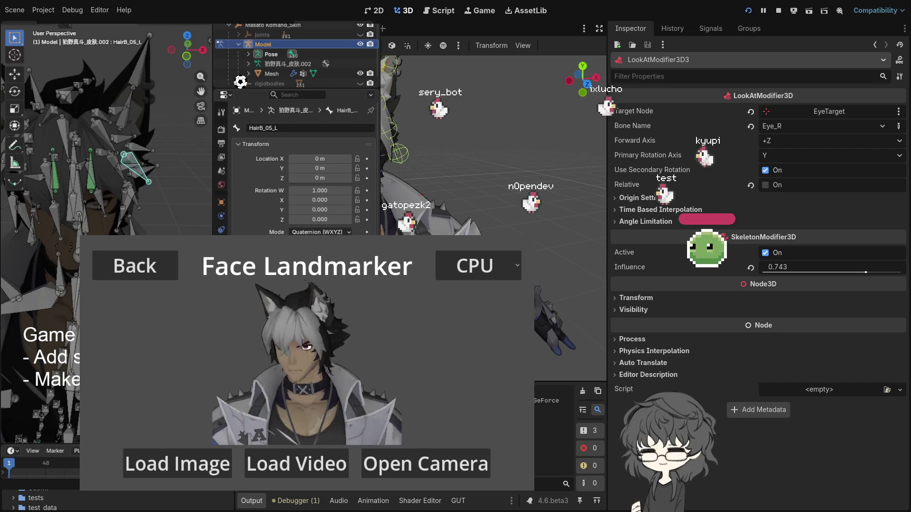
key("Down")
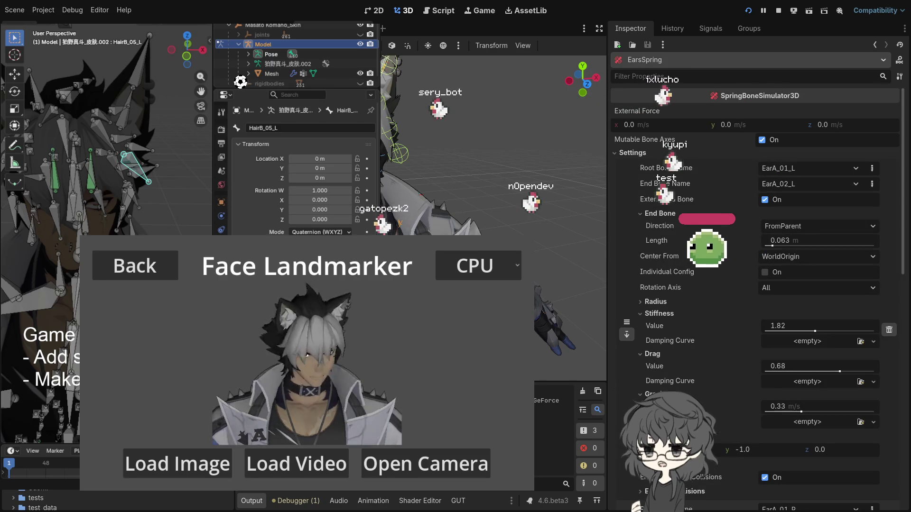
key("Up")
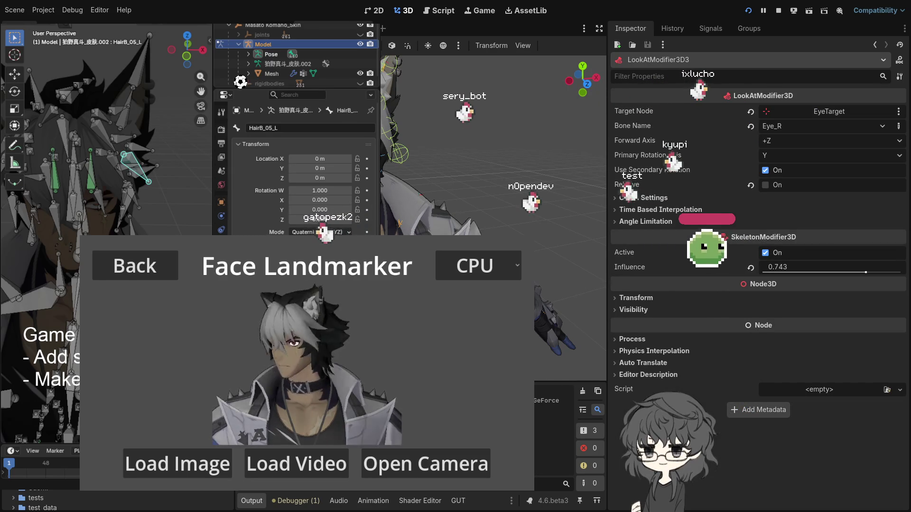
key("Down")
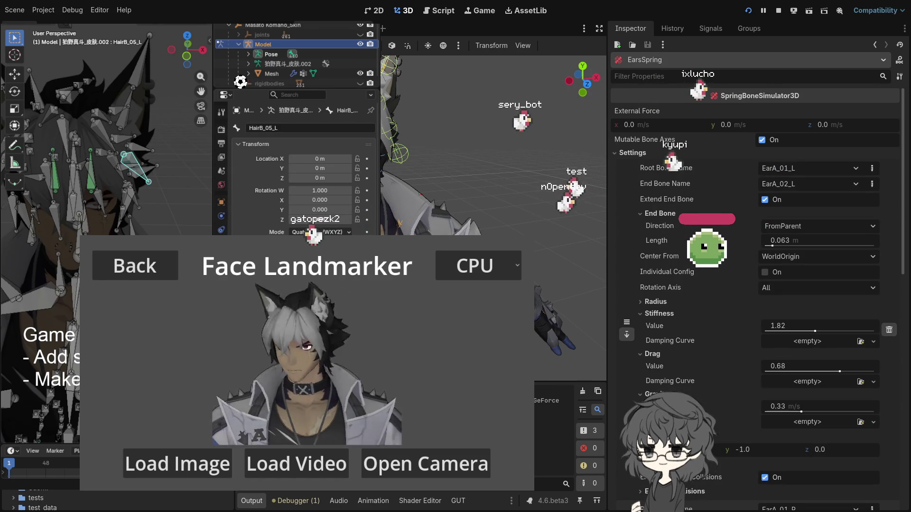
key("Down")
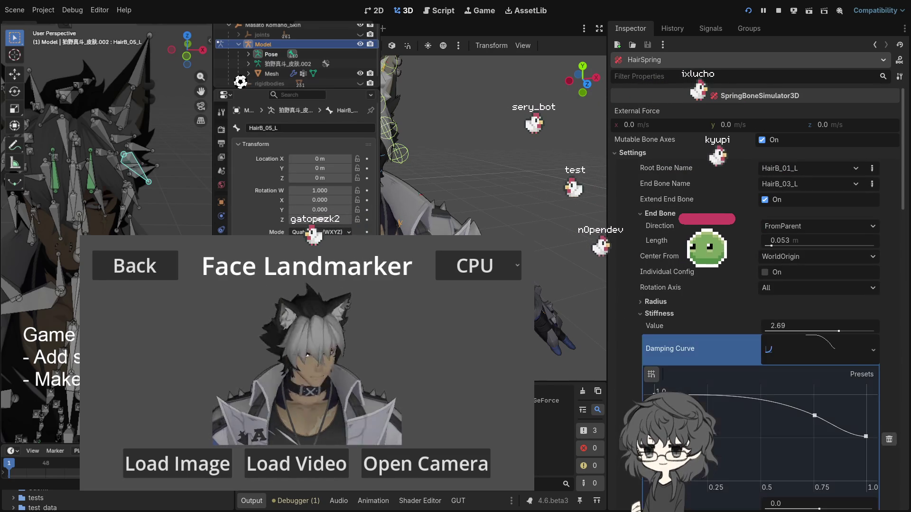
key("Up")
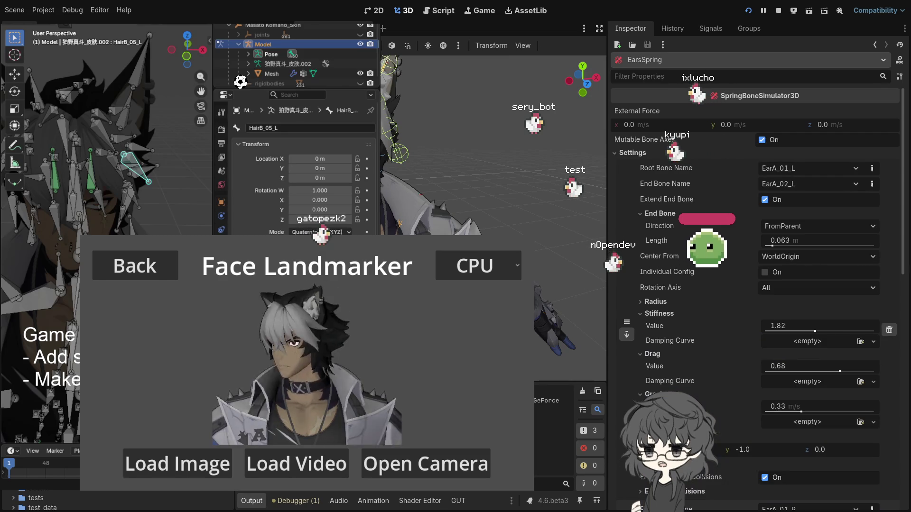
key("Down")
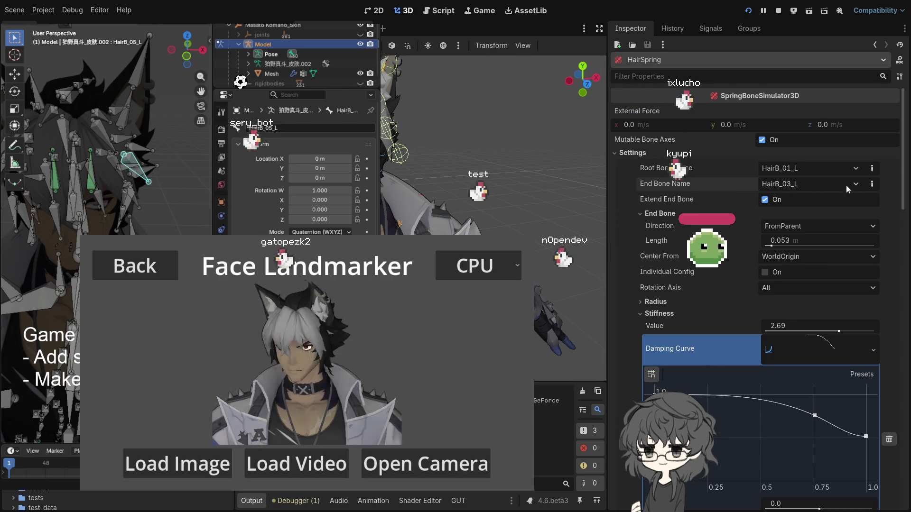
Keep HairB_03_L as the HairB chain's end bone, disable Extend End Bone, and show the Animation panel
left_click(871, 184)
left_click(791, 184)
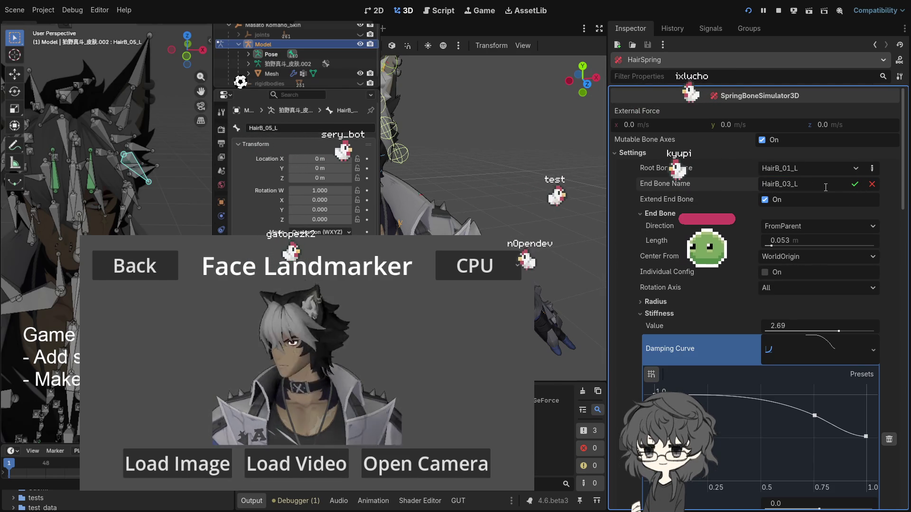
key("Return")
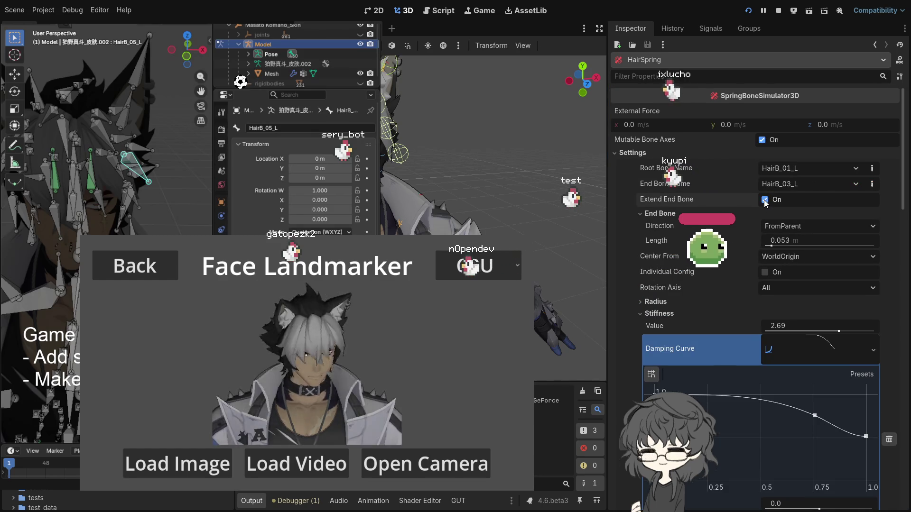
left_click(764, 200)
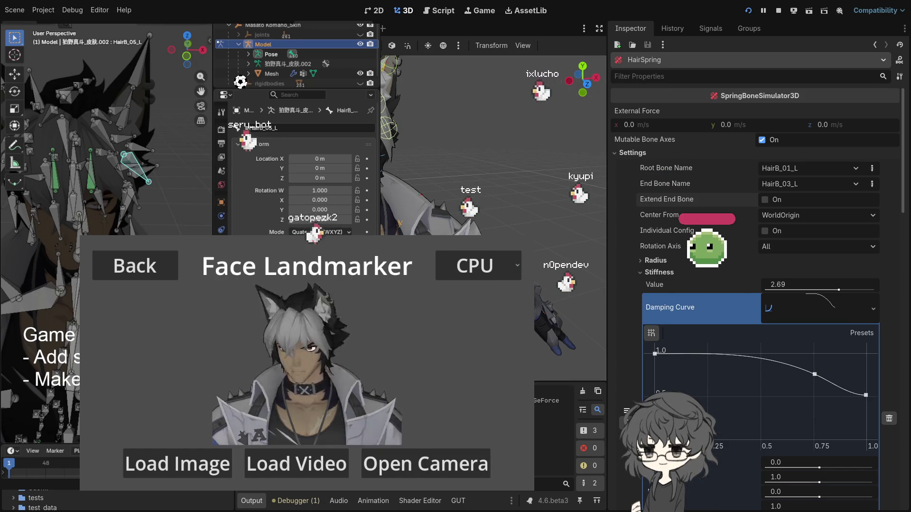
left_click(359, 501)
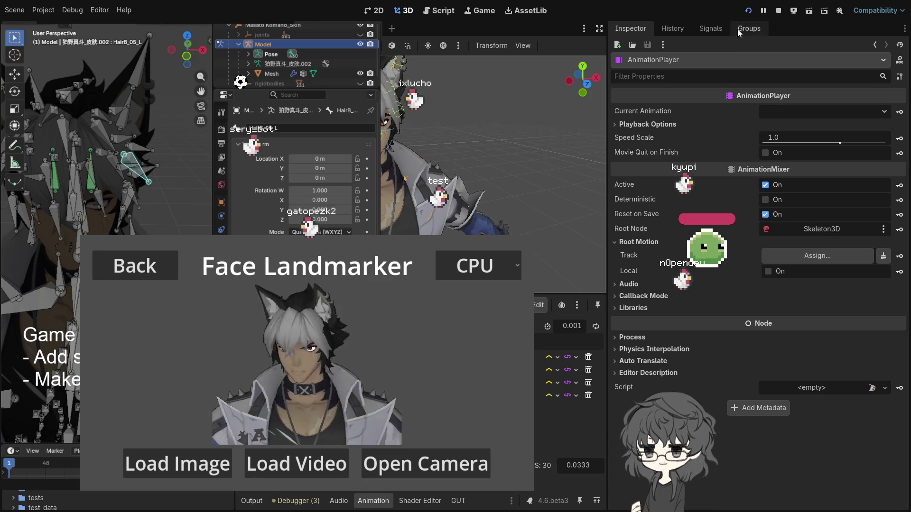
Restart the running game and return to the Vision Tasks list for the Face Landmarker demo
left_click(748, 11)
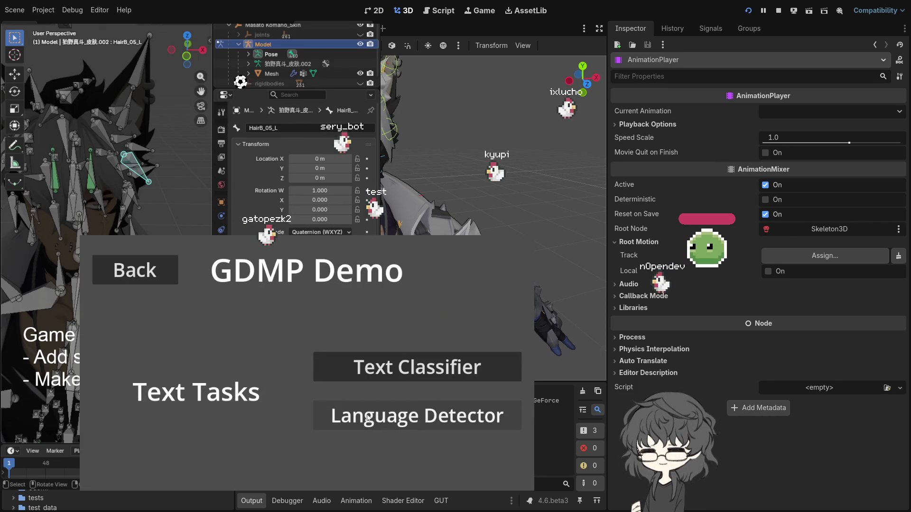
left_click(166, 275)
left_click(439, 388)
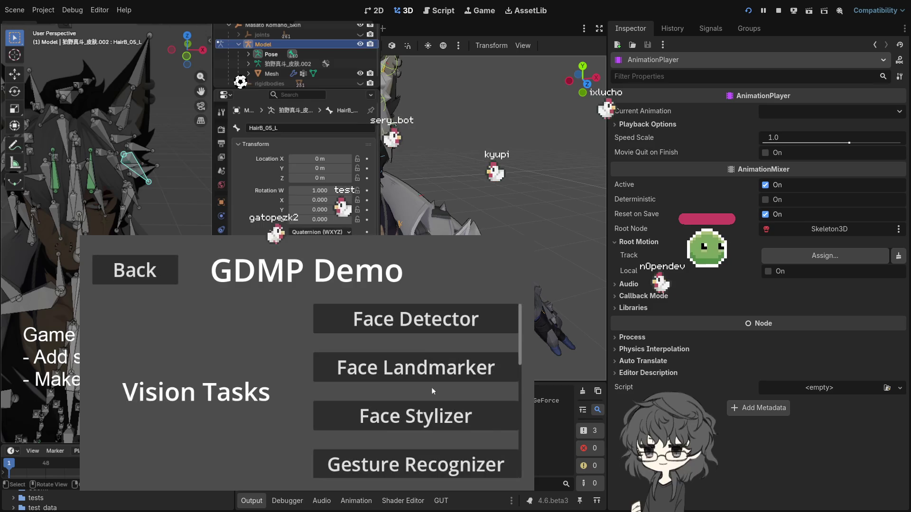
left_click(425, 371)
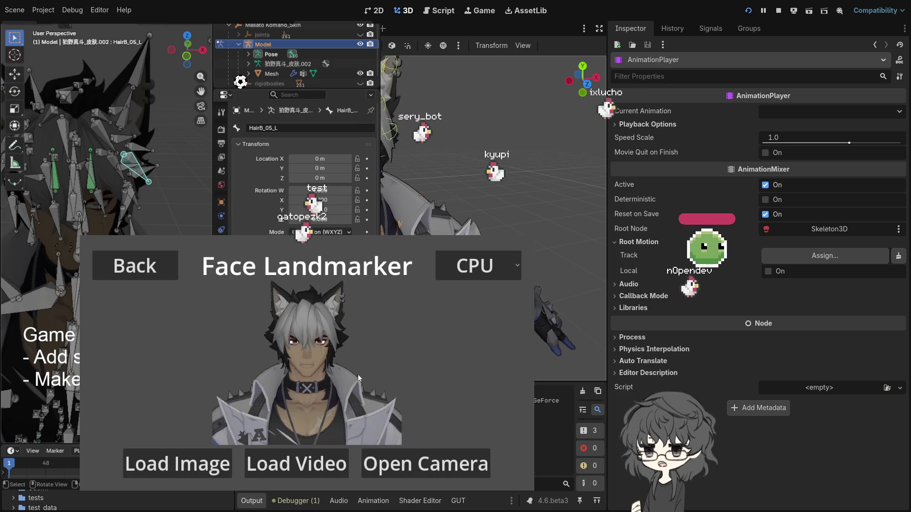
left_click(407, 472)
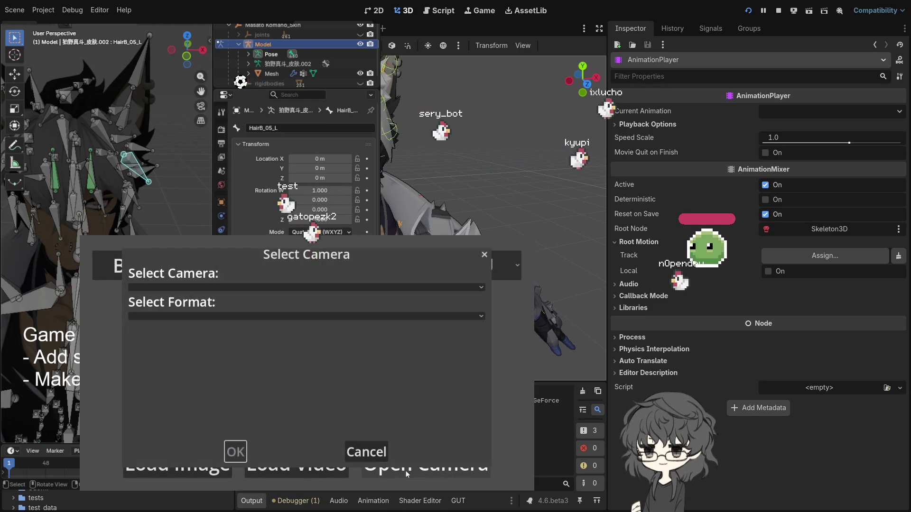
left_click(368, 452)
left_click(135, 268)
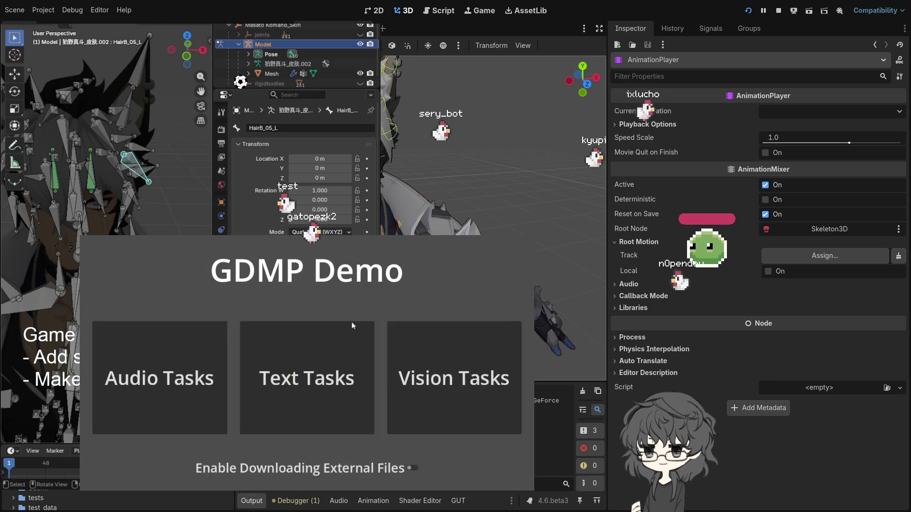
left_click(453, 381)
Start live face tracking from the Logi Webcam C920e using the 640x480@24 (YUY2) format
left_click(410, 378)
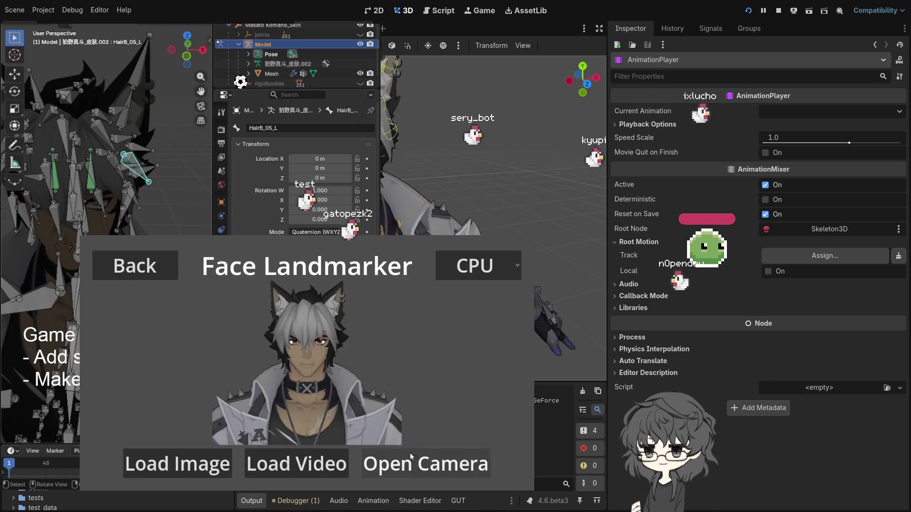
left_click(408, 467)
left_click(256, 289)
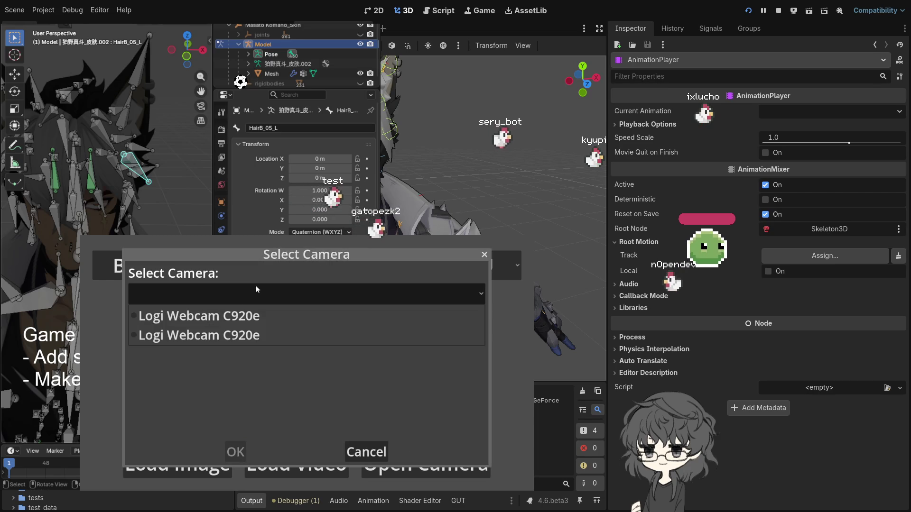
left_click(195, 316)
left_click(217, 339)
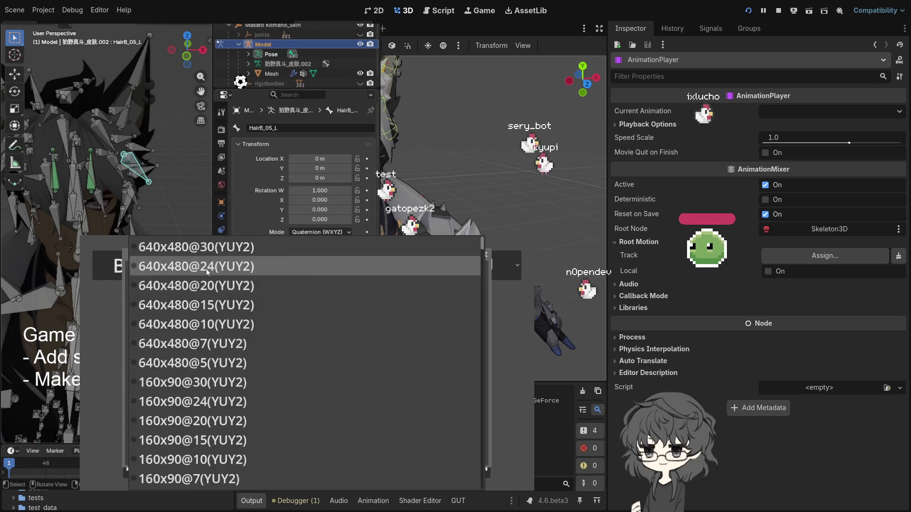
left_click(206, 267)
left_click(237, 452)
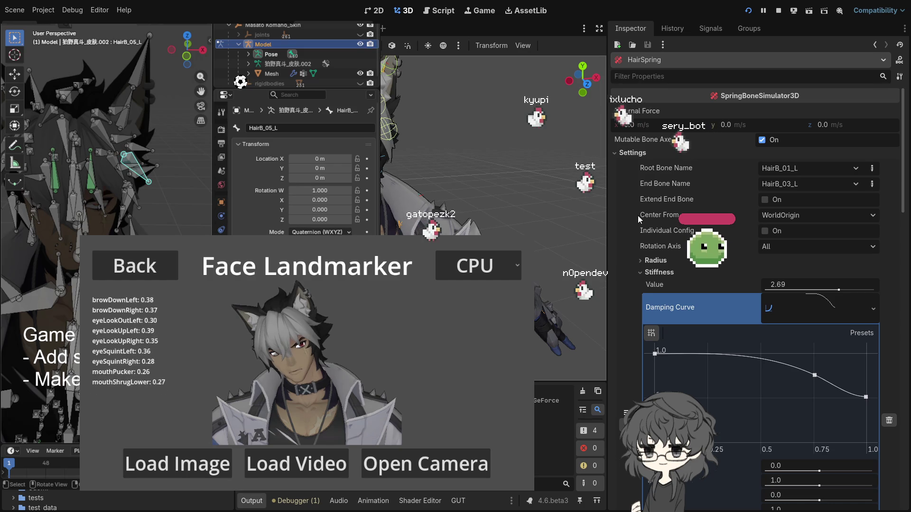
Lower the HairSpring influence to 0.842, then about 0.5, and raise it back to 1.0
scroll(637, 215, "down", 5)
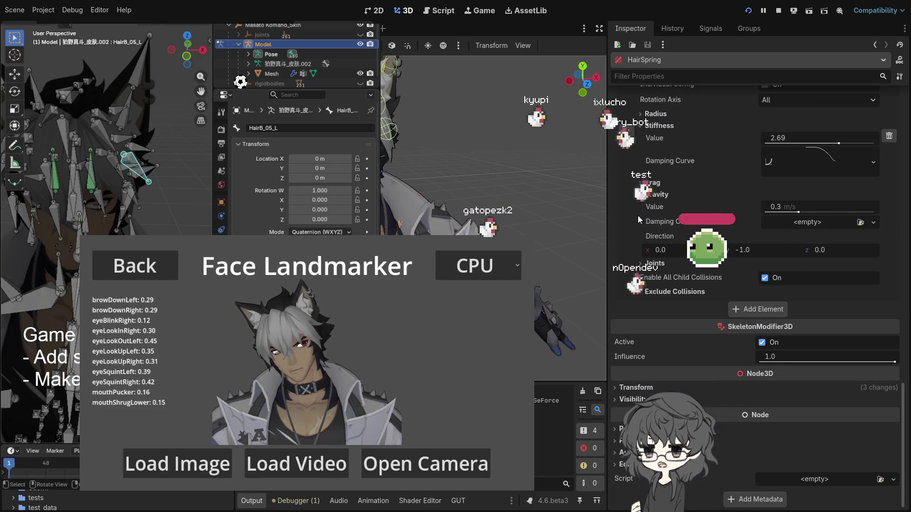
left_click_drag(895, 362, 873, 362)
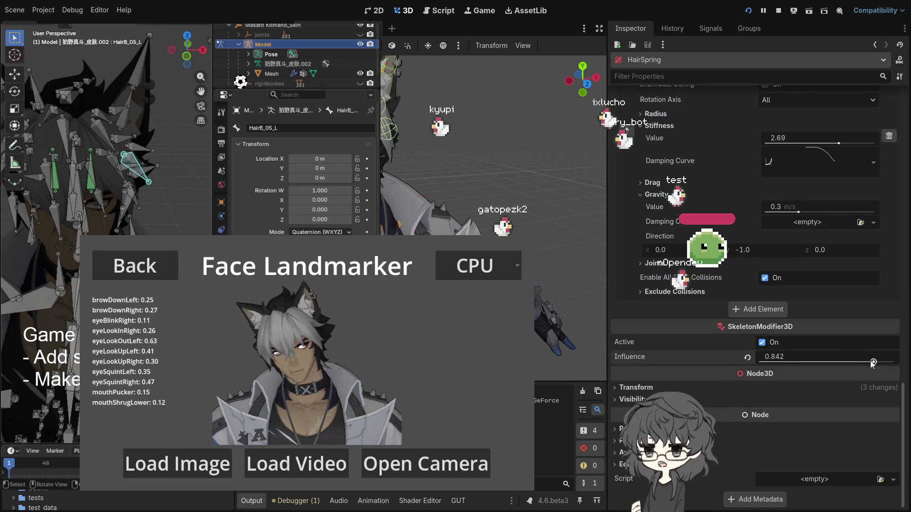
left_click_drag(814, 362, 829, 362)
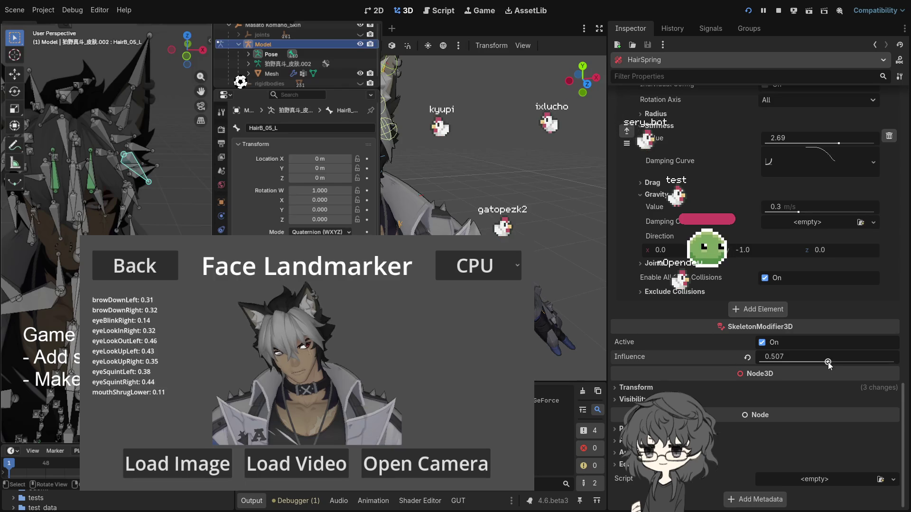
scroll(828, 363, "up", 1)
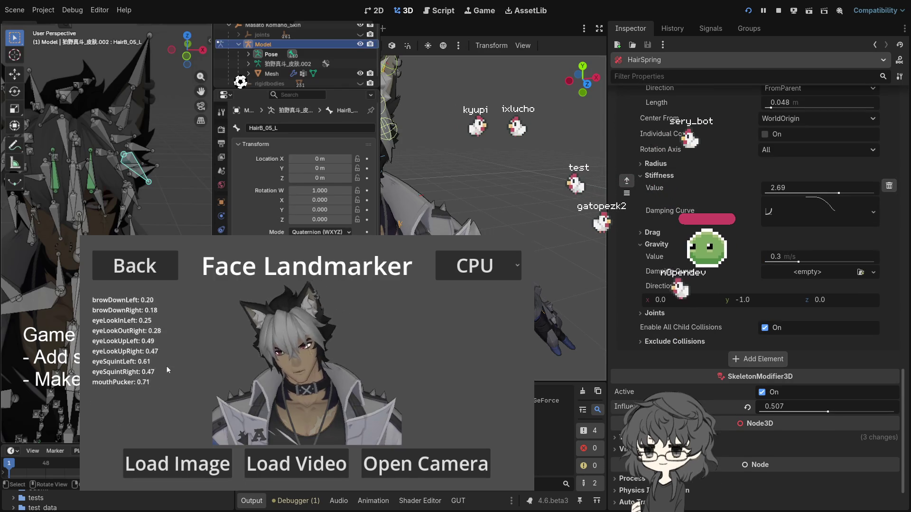
left_click_drag(828, 407, 890, 407)
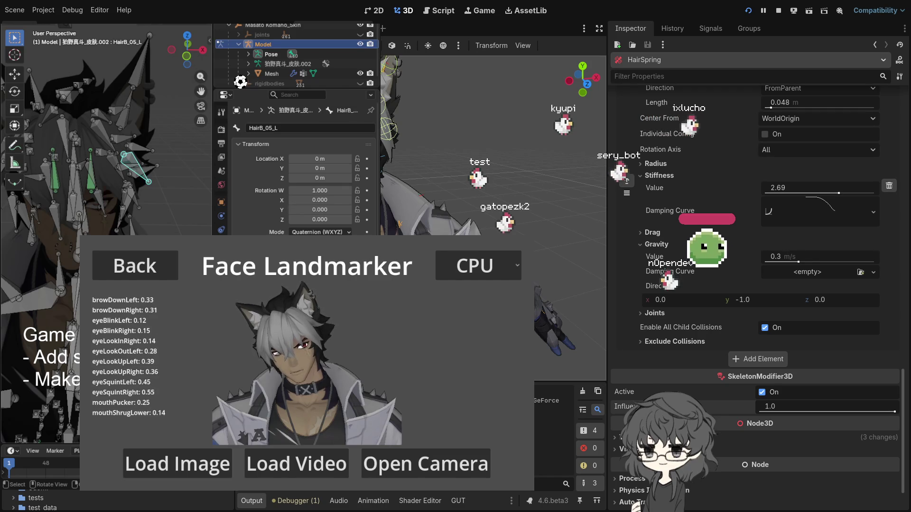
Uncheck Enable All Child Collisions under Joints for the HairA_01_L hair spring chain
scroll(754, 284, "down", 5)
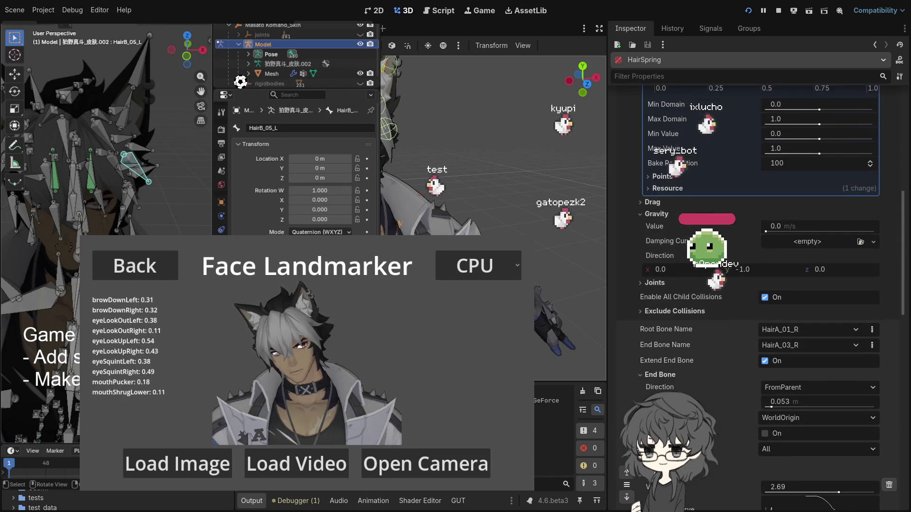
scroll(754, 284, "down", 5)
scroll(754, 284, "up", 5)
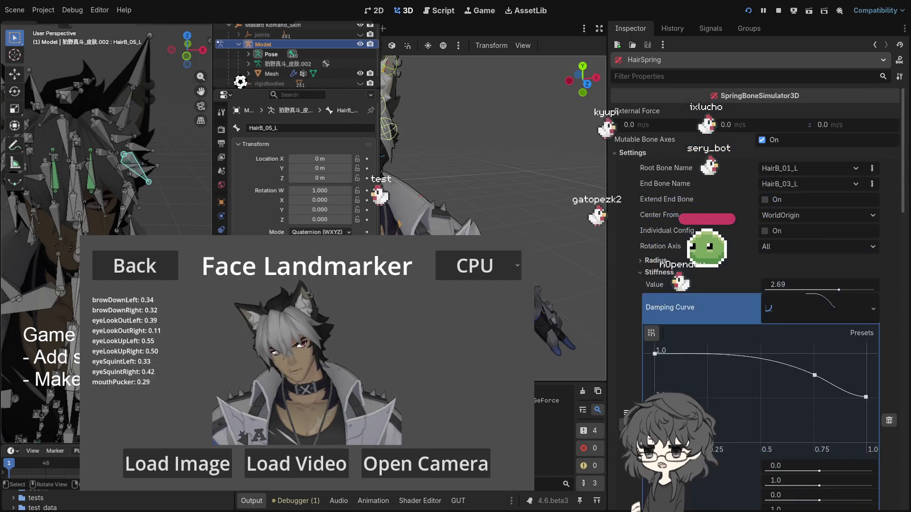
scroll(754, 284, "down", 5)
scroll(754, 285, "down", 5)
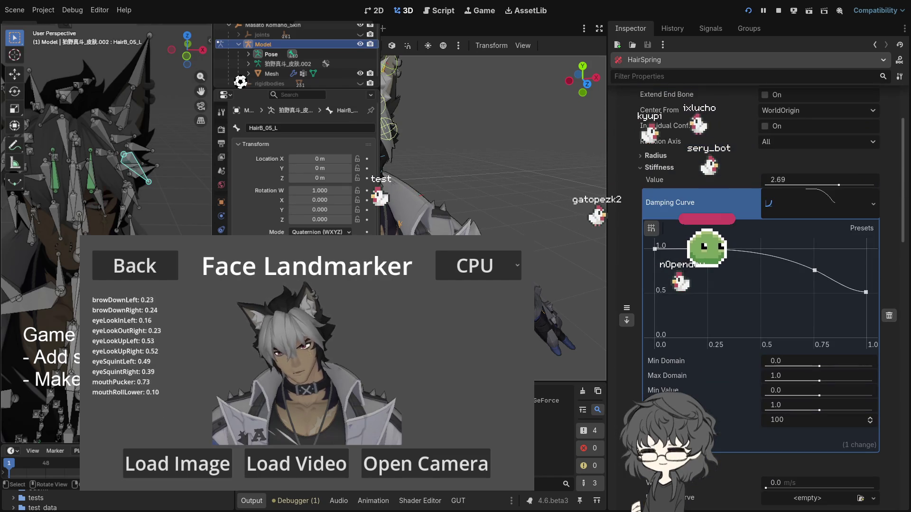
scroll(765, 296, "down", 5)
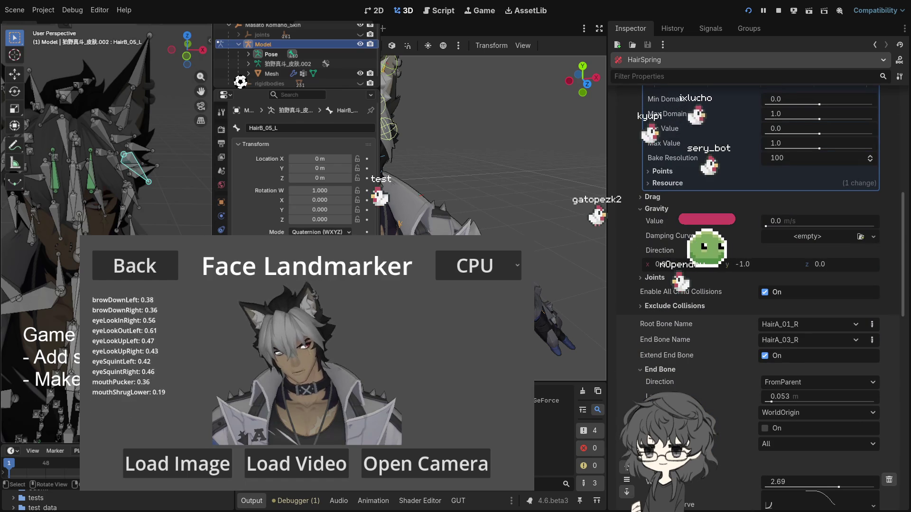
scroll(775, 307, "down", 5)
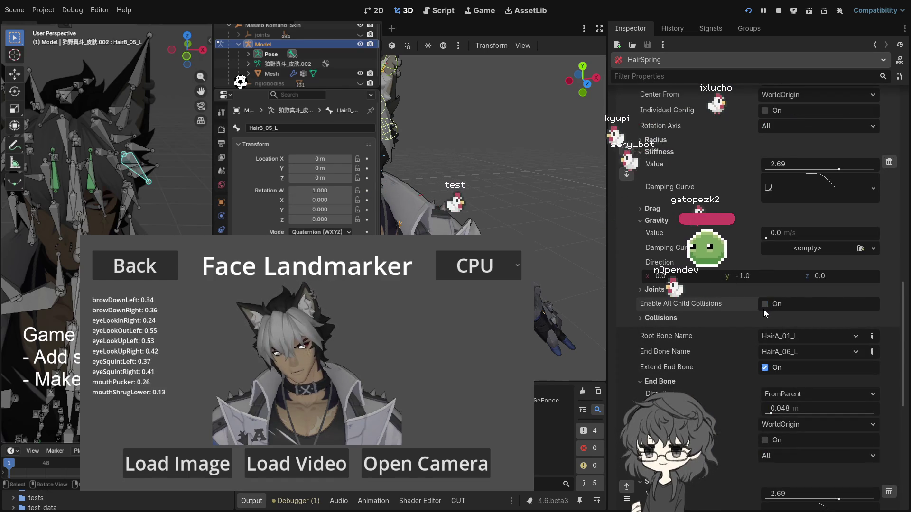
scroll(763, 310, "down", 3)
scroll(712, 315, "down", 2)
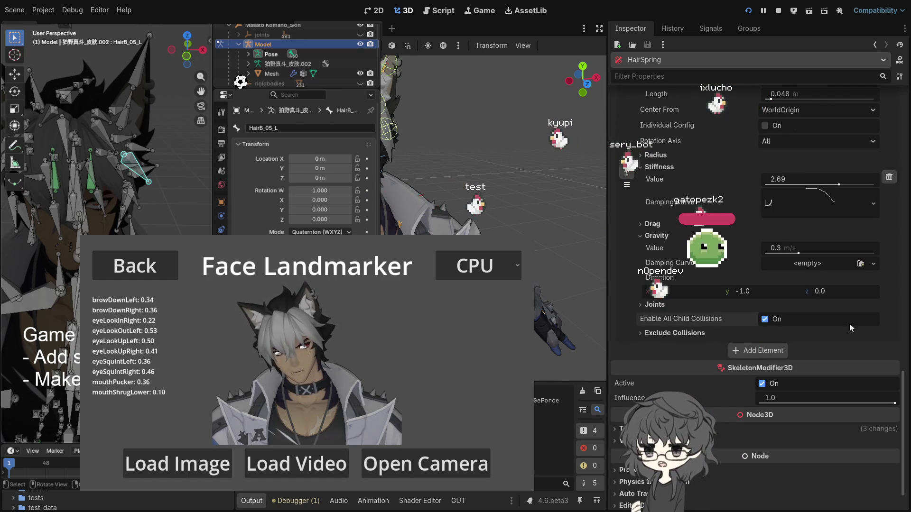
left_click(765, 318)
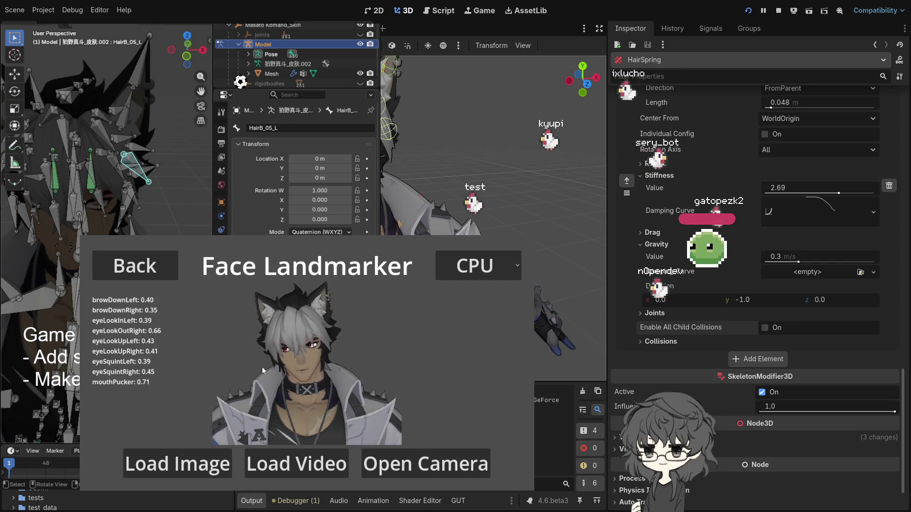
scroll(754, 285, "up", 2)
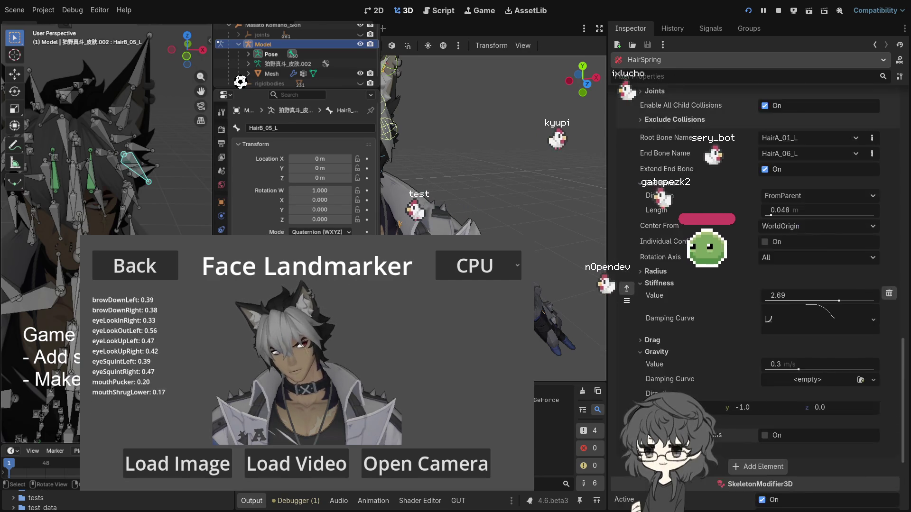
scroll(754, 285, "up", 3)
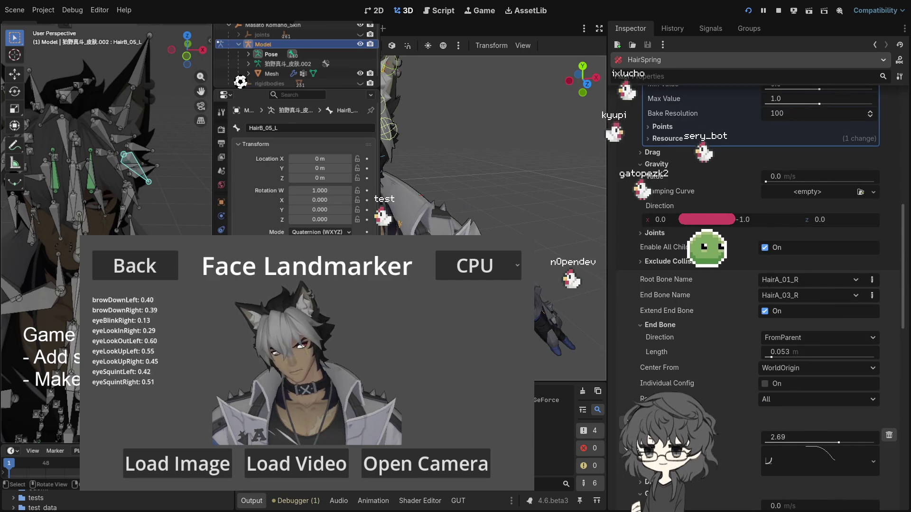
scroll(754, 284, "up", 2)
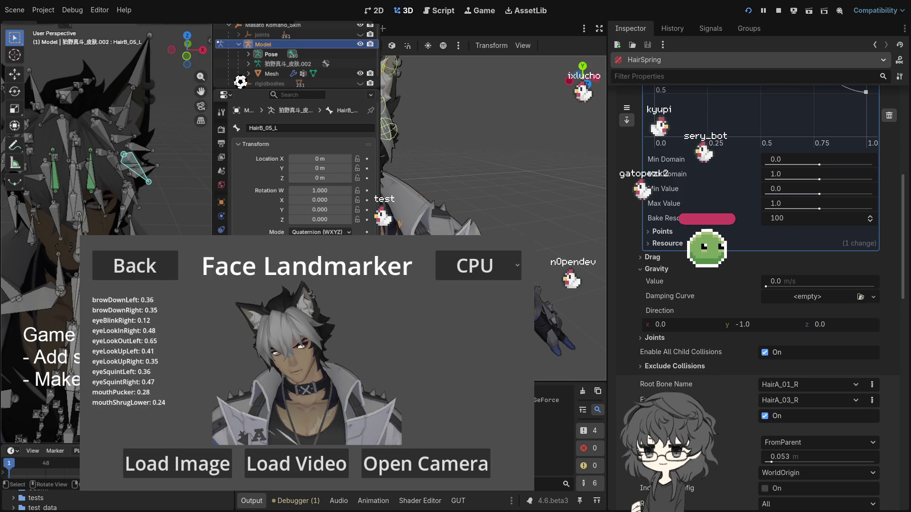
scroll(754, 285, "up", 2)
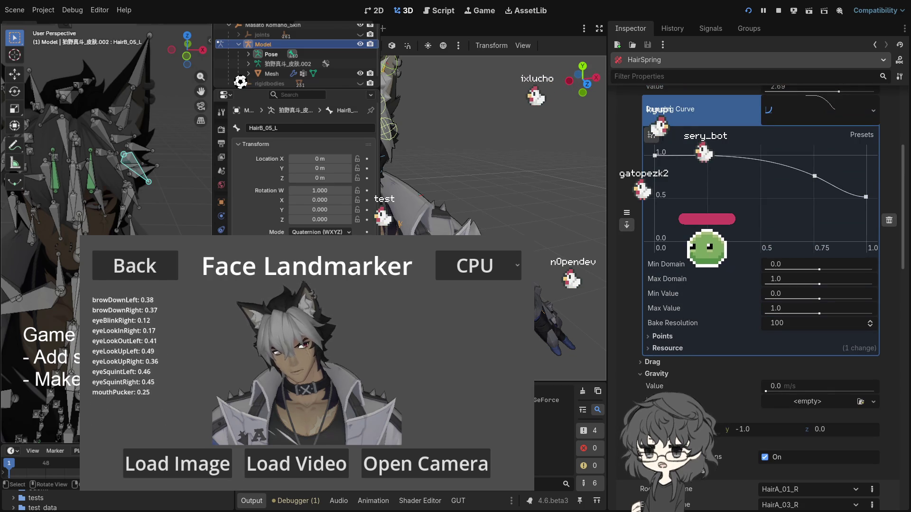
scroll(641, 363, "up", 1)
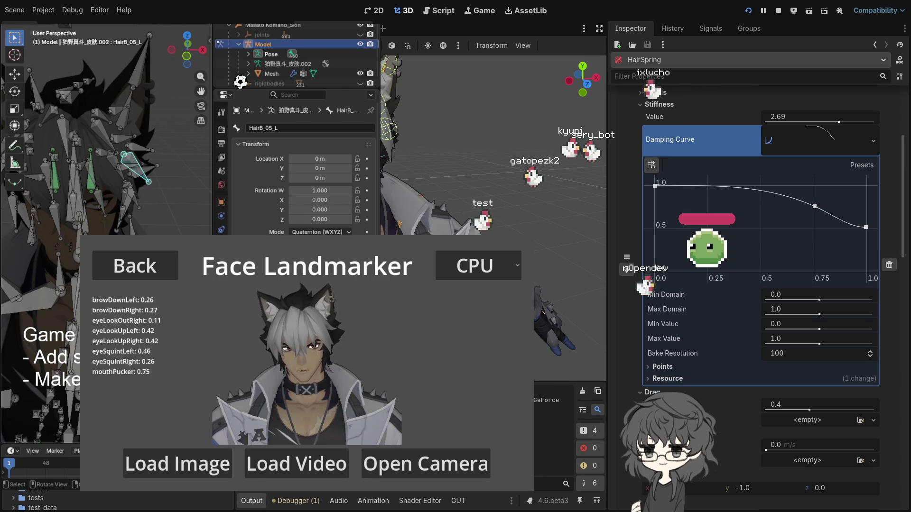
In komano_cats.gd, change the 1 on line 55 to 5 and save the script
key("ctrl+F3")
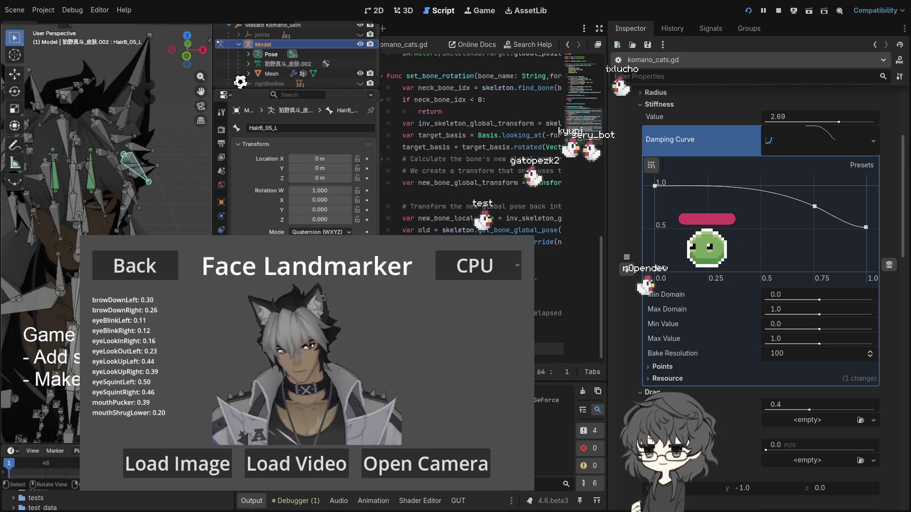
scroll(474, 143, "up", 10)
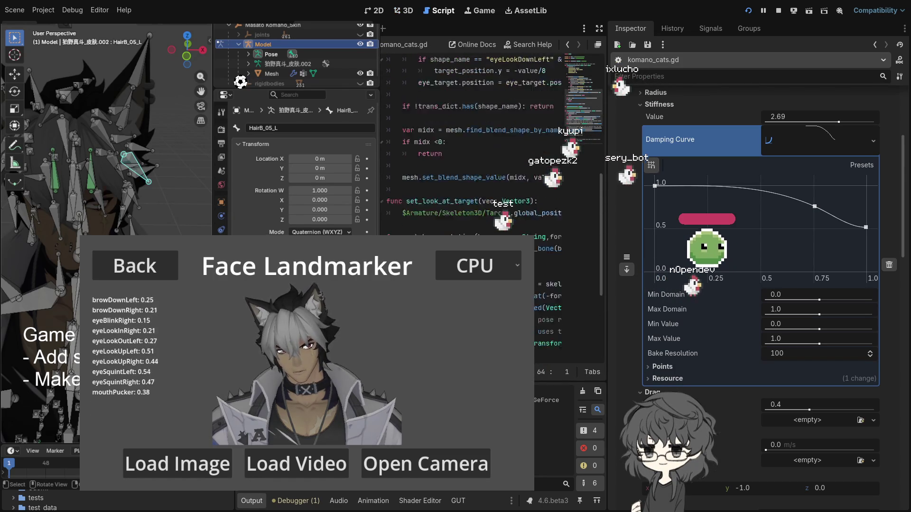
scroll(474, 142, "up", 10)
scroll(474, 142, "down", 12)
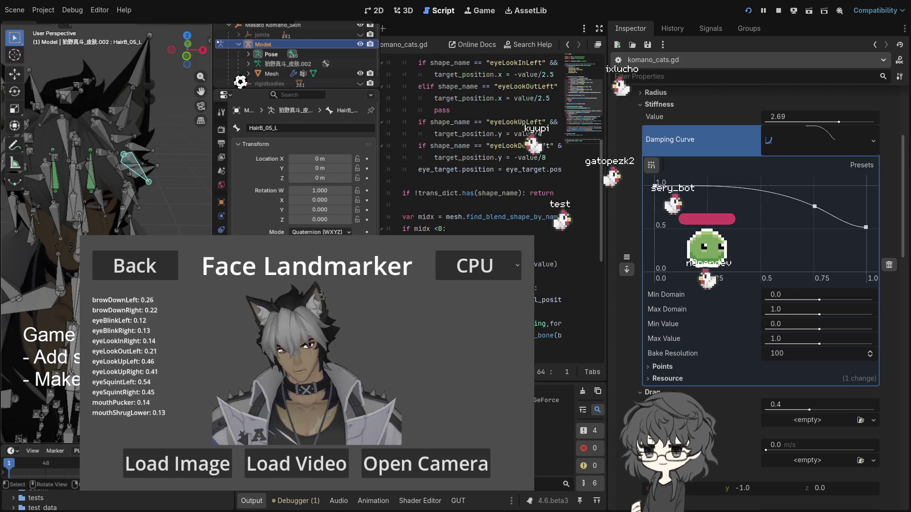
scroll(479, 234, "down", 5)
scroll(474, 238, "right", 5)
left_click(535, 312)
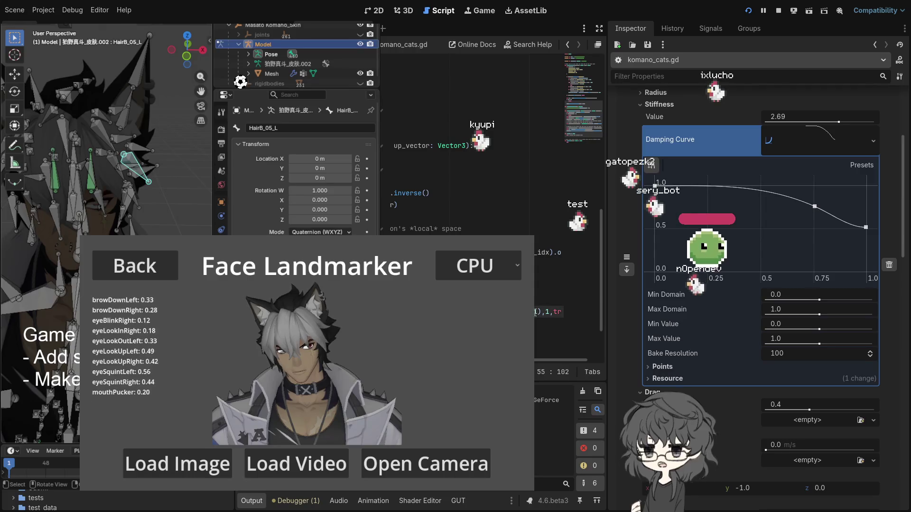
key("BackSpace")
type("5")
key("ctrl+s")
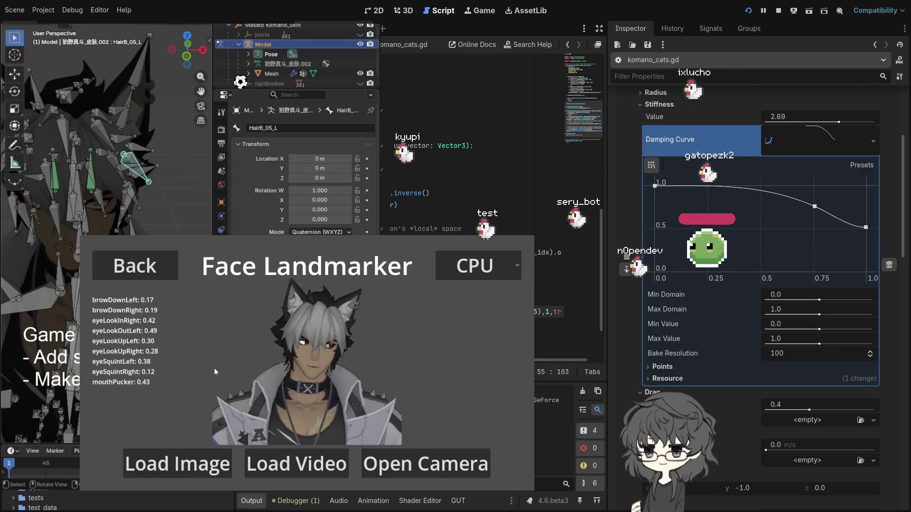
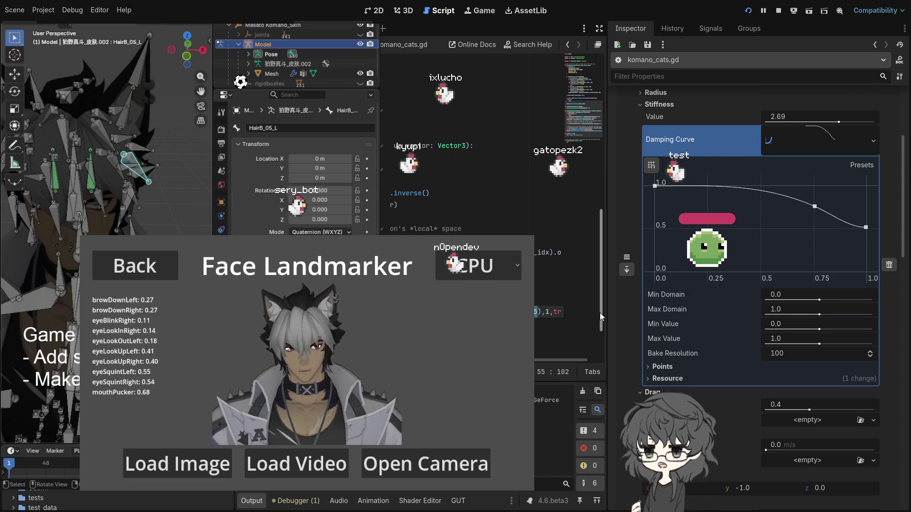
Change the 5 on script line 55 to 4 and move the caret to line 47
type("4")
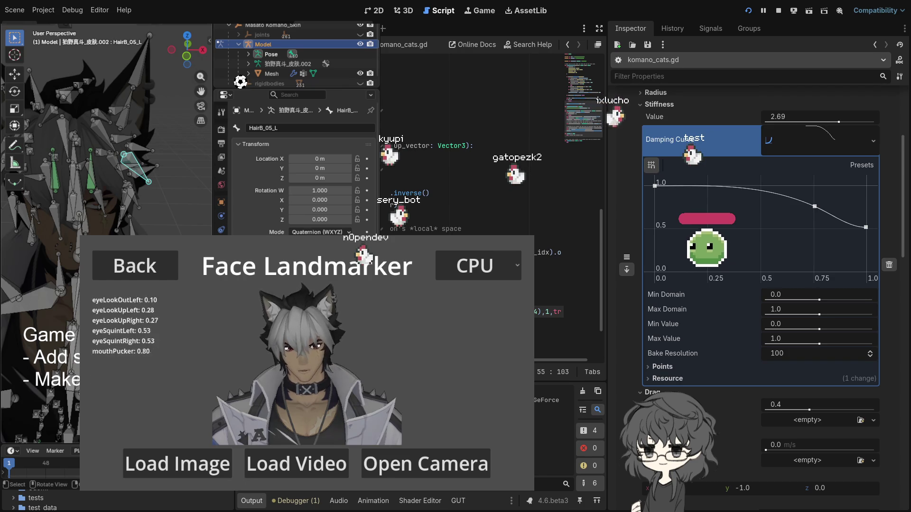
left_click(427, 221)
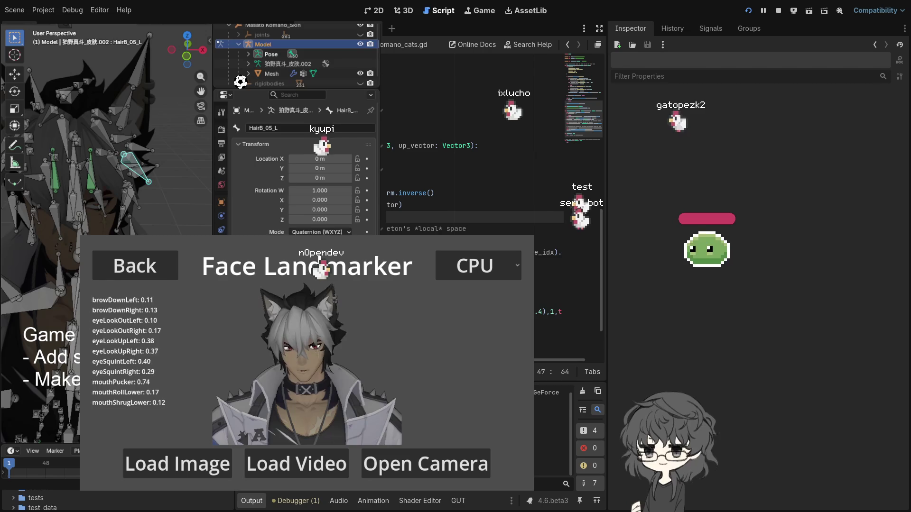
key("alt+Tab")
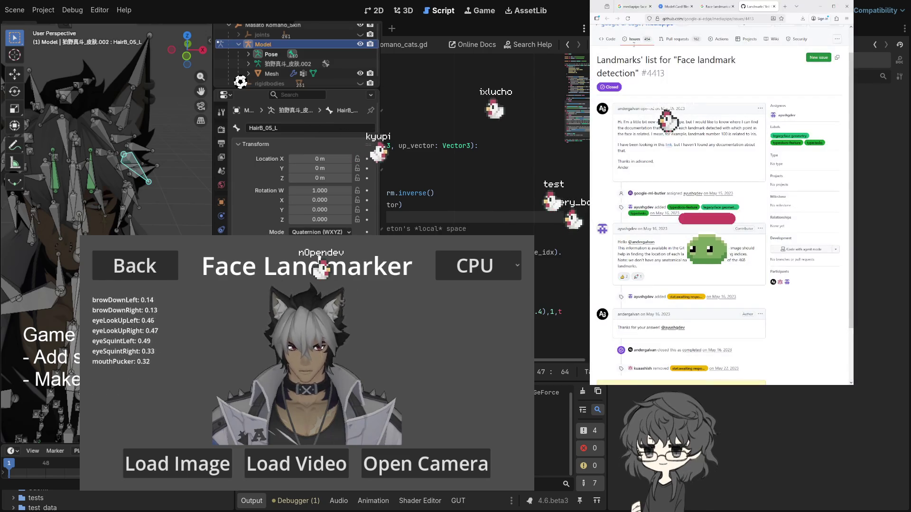
Search Google for 'godot springbone simulation jittering'
left_click(711, 20)
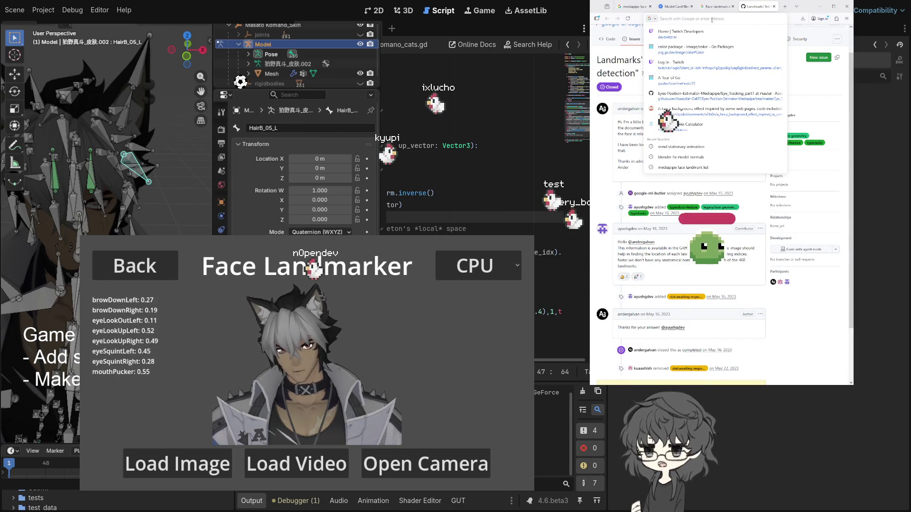
type("godot")
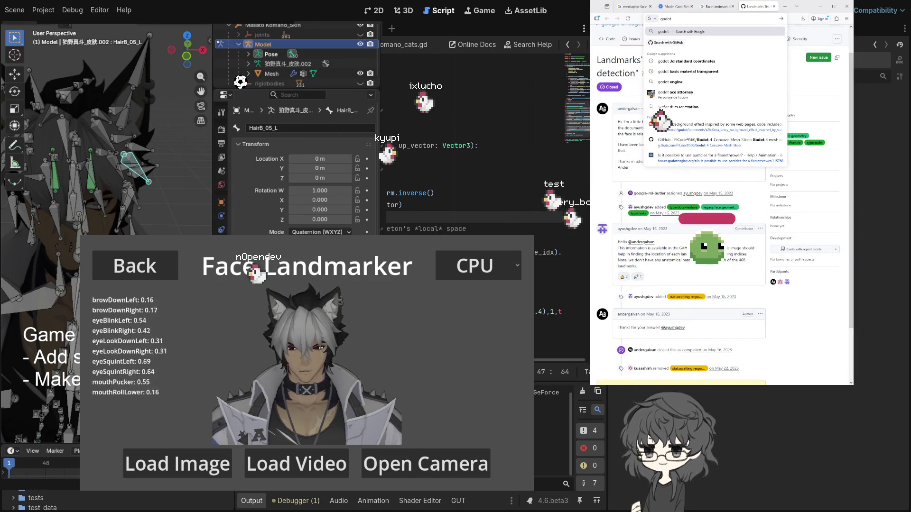
type(" srpin")
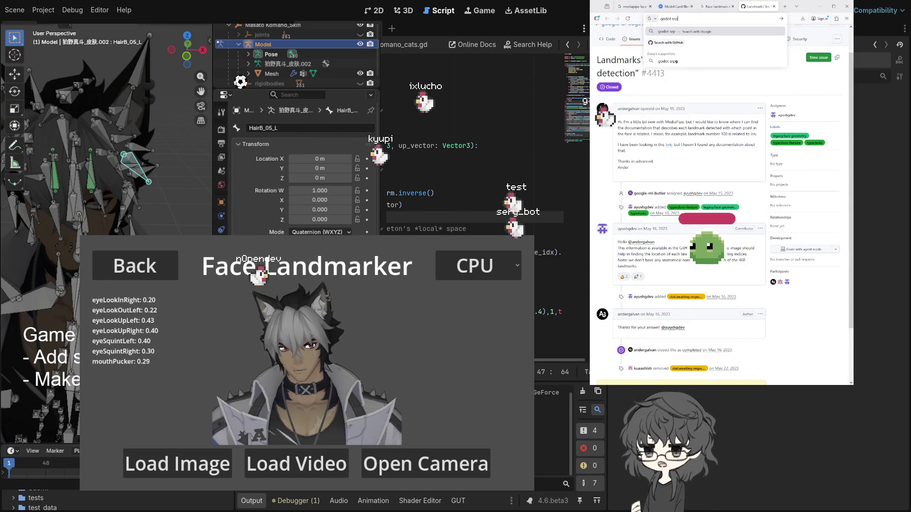
key("BackSpace")
key("BackSpace")
key("BackSpace")
type("pro")
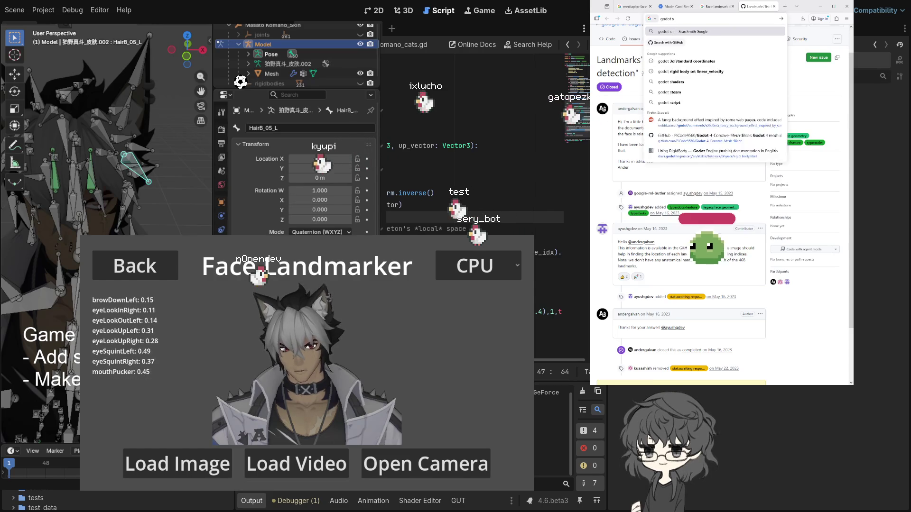
key("BackSpace")
type("ing")
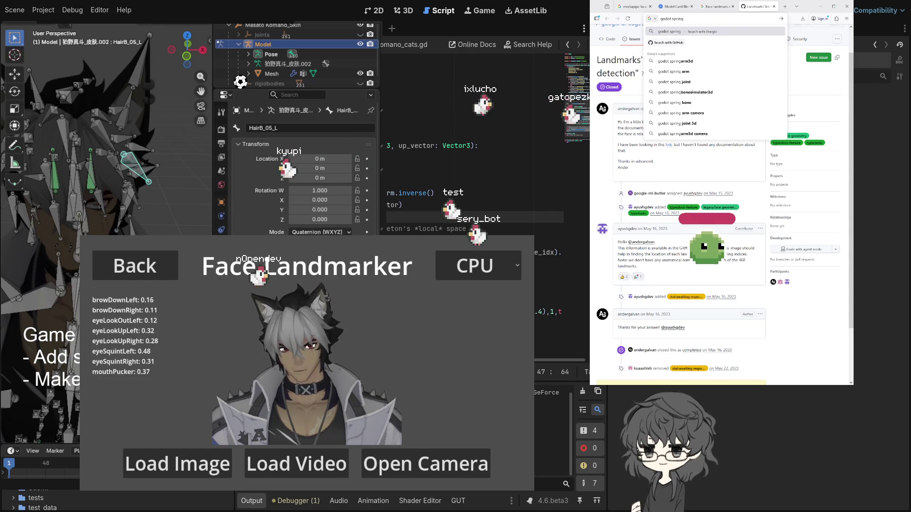
type("bone simulati")
type("on gi")
type("ttering")
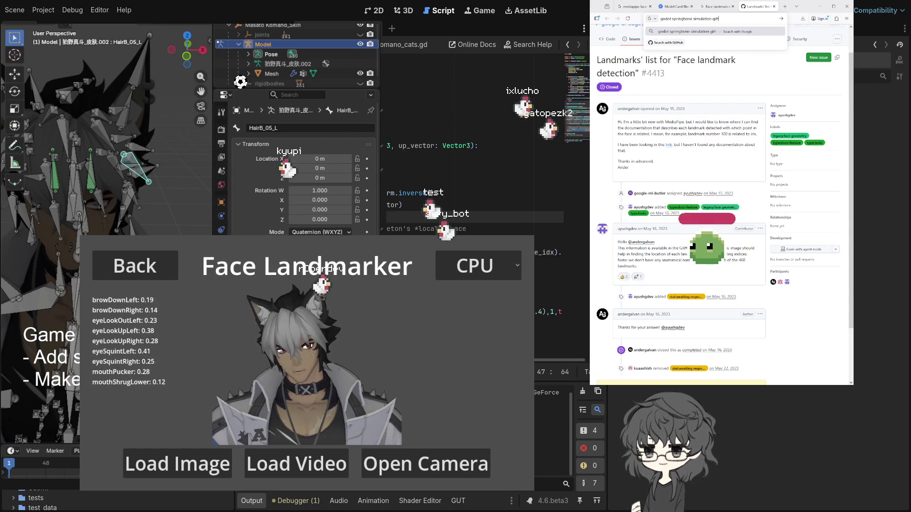
key("Return")
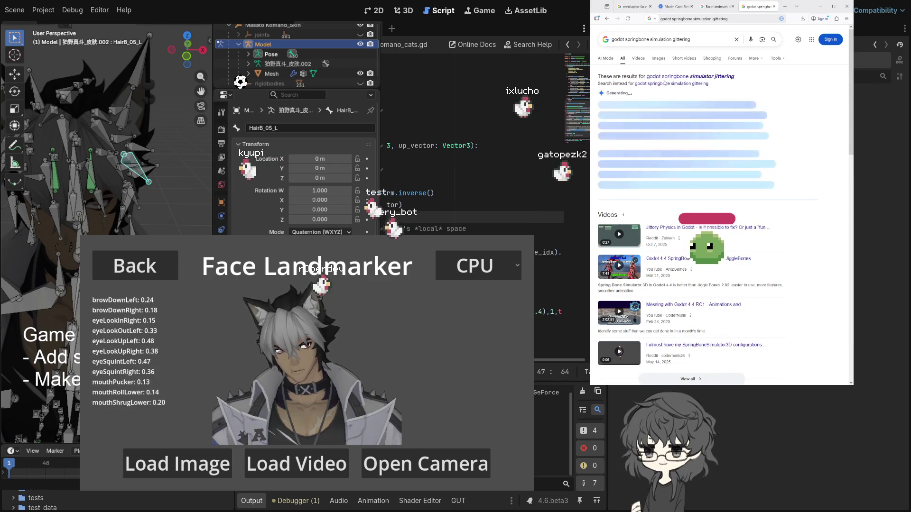
Expand Google's AI Overview and read its jitter fixes, such as raising physics ticks and SpringBone center nodes
left_click(687, 187)
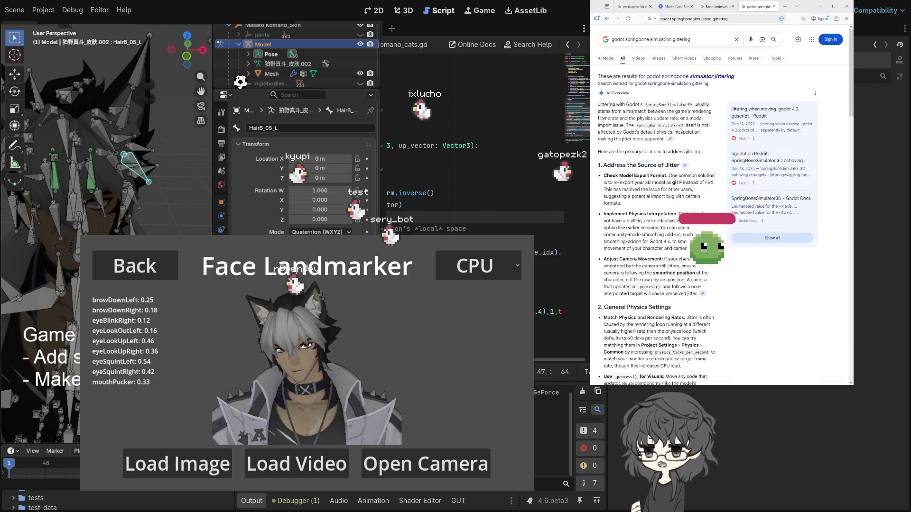
scroll(681, 130, "down", 2)
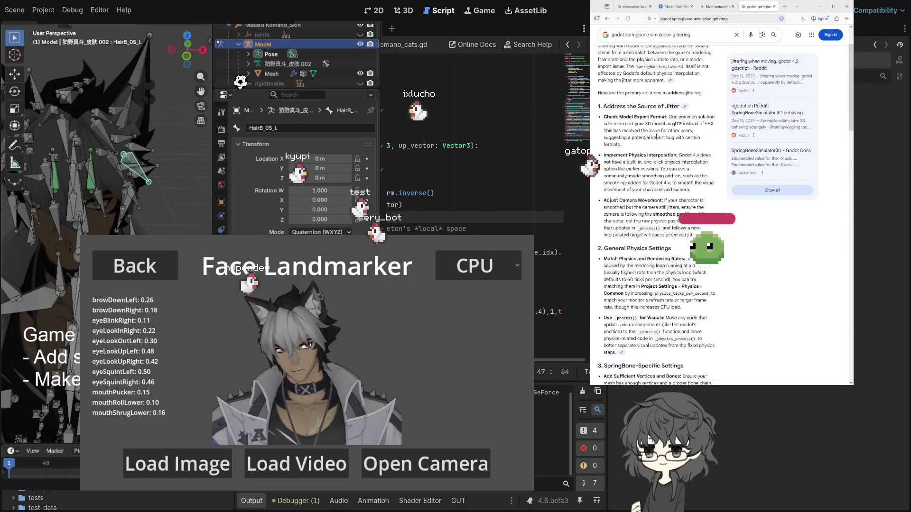
scroll(657, 137, "down", 2)
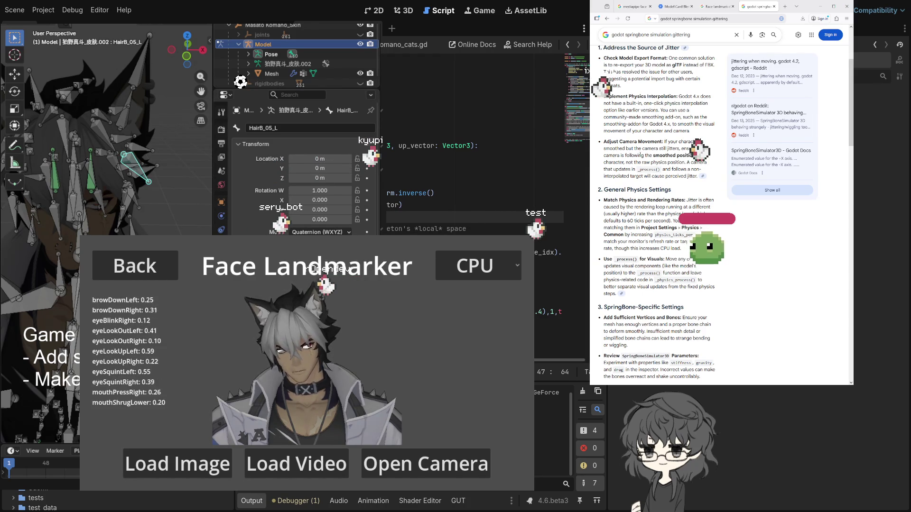
scroll(660, 214, "down", 2)
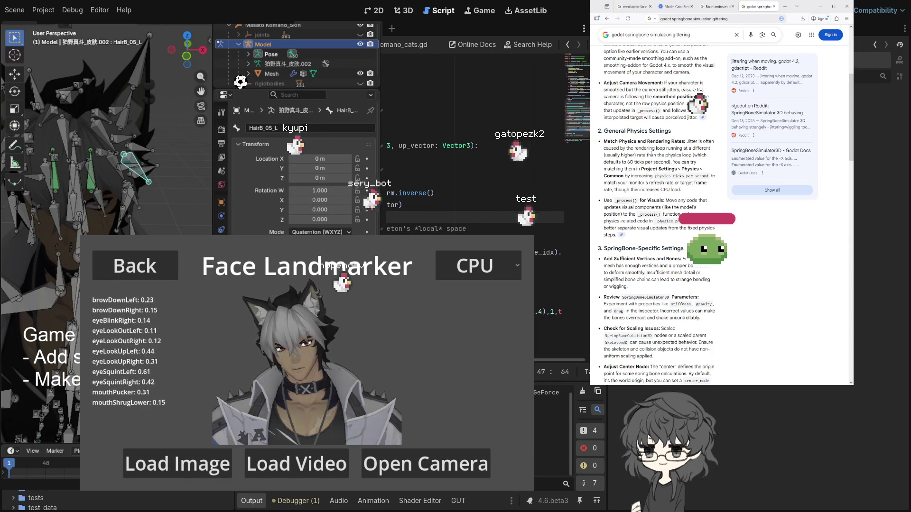
scroll(660, 213, "down", 3)
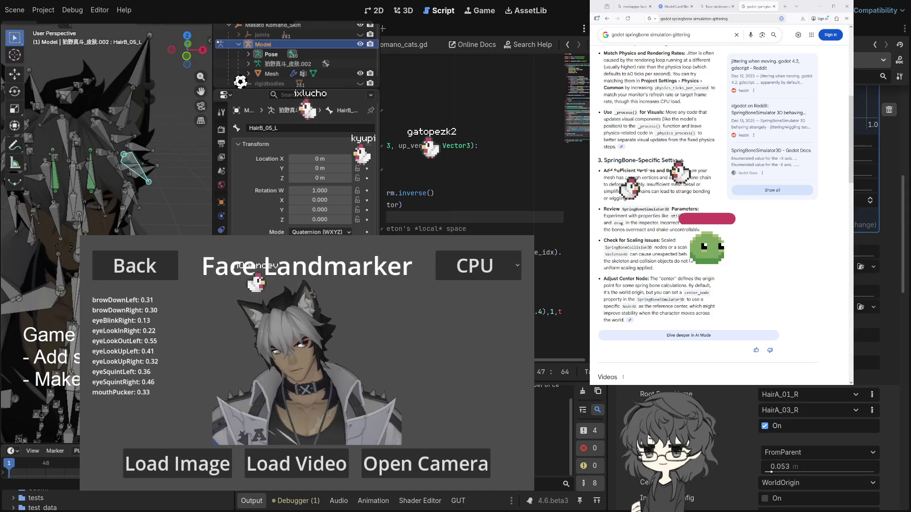
scroll(821, 427, "up", 3)
scroll(821, 427, "up", 2)
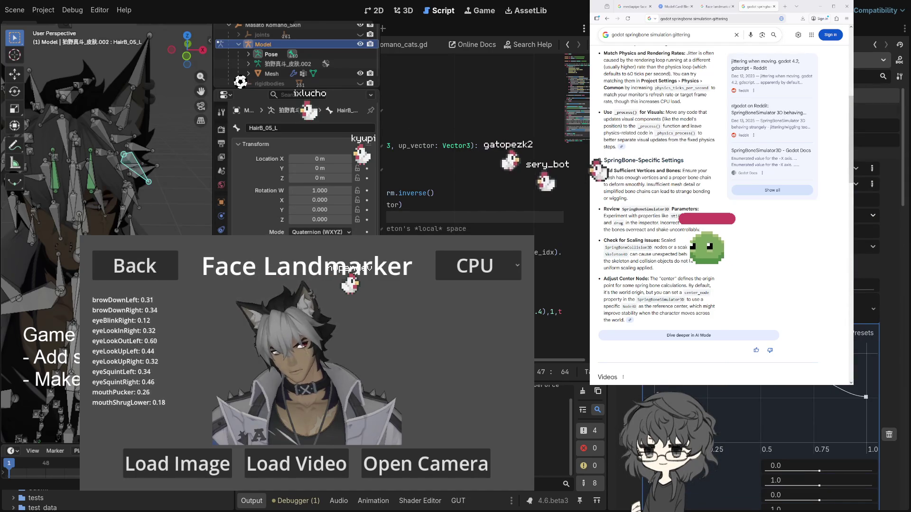
scroll(821, 427, "up", 1)
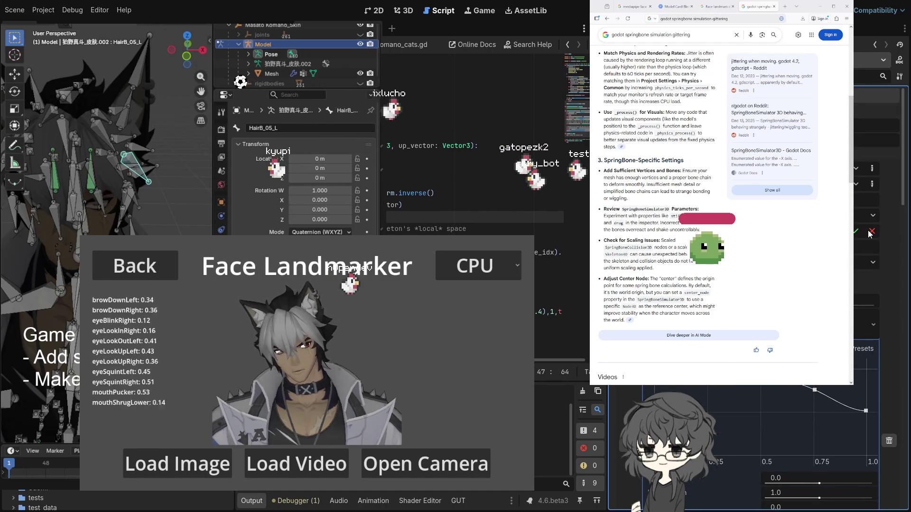
Confirm the pending inspector edit and stop the running demo with F8
left_click(856, 232)
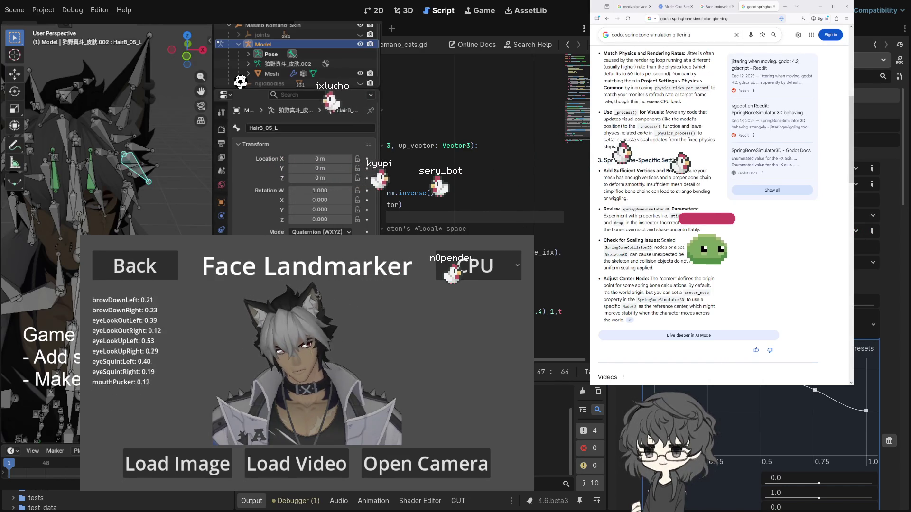
key("F8")
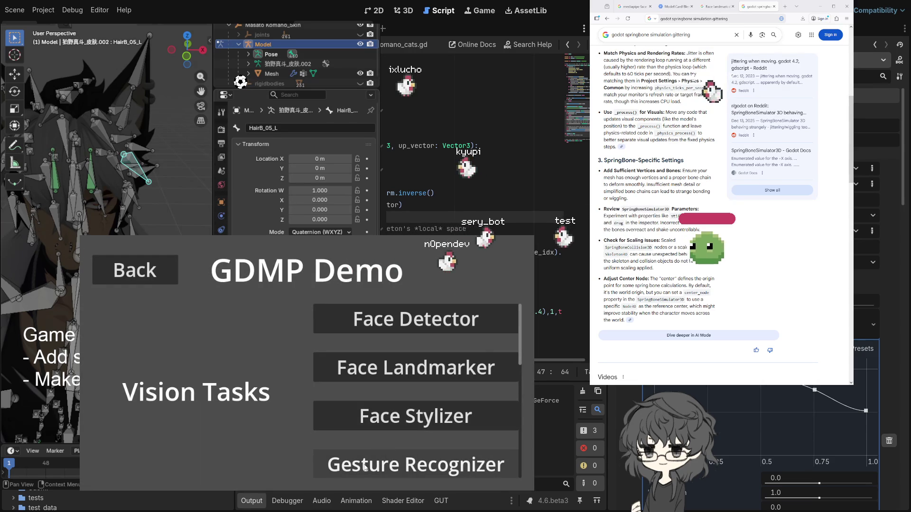
Open Face Landmarker's webcam choice, then cancel back to the demo's main menu
left_click(385, 377)
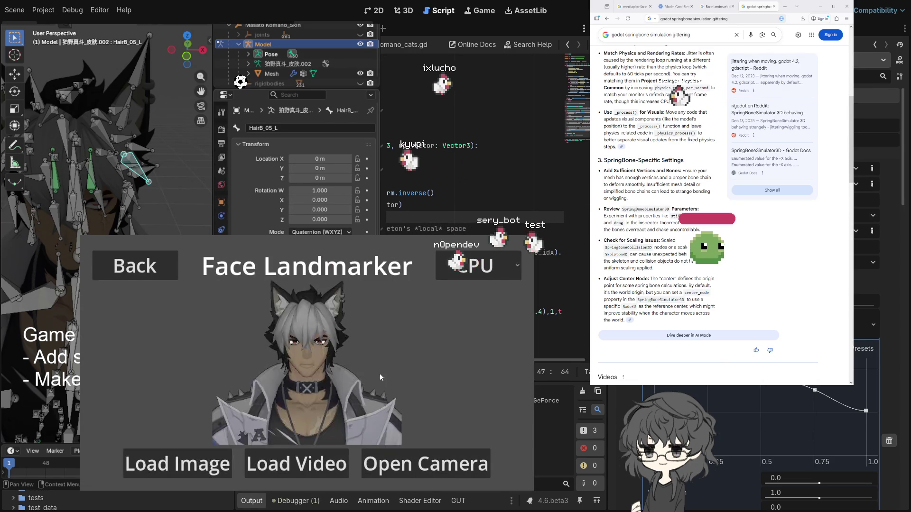
left_click(401, 472)
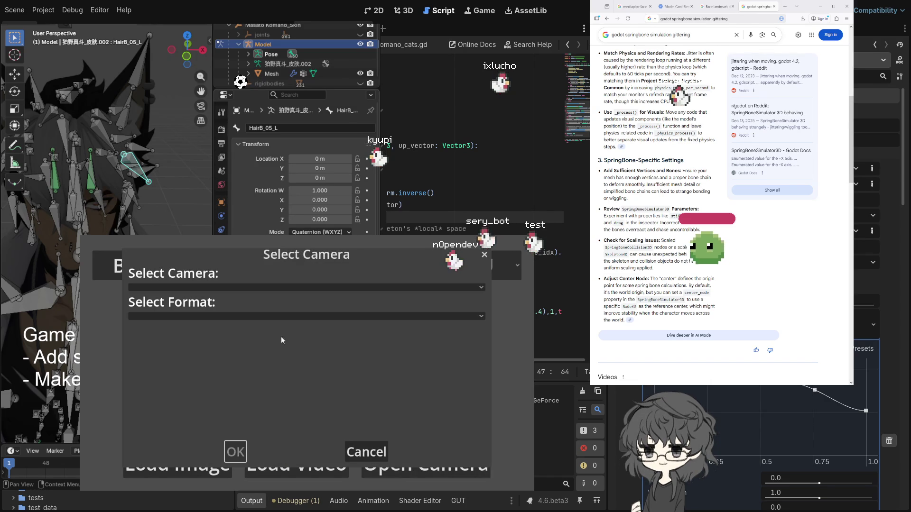
left_click(367, 451)
key("Escape")
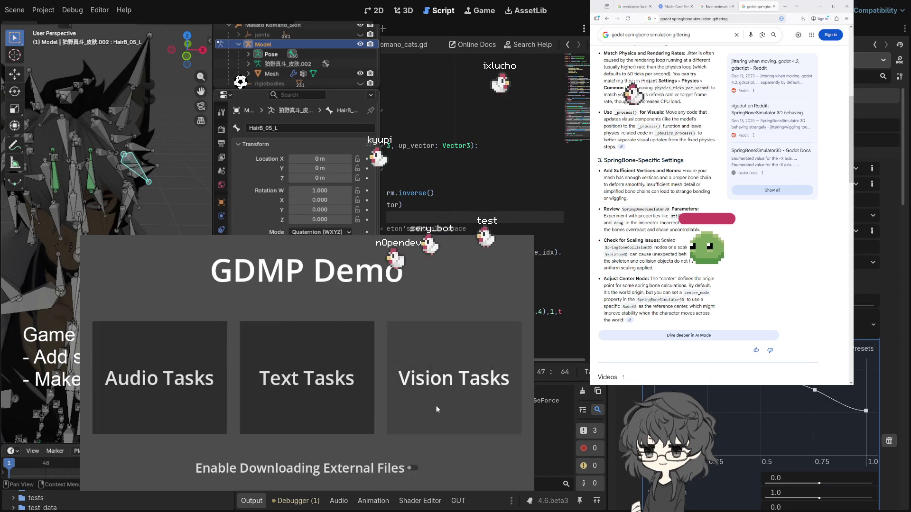
Start Face Landmarker on the Logi Webcam C920e at 640x480@24(YUY2)
left_click(450, 433)
left_click(417, 369)
left_click(439, 472)
left_click(265, 293)
left_click(227, 315)
left_click(235, 328)
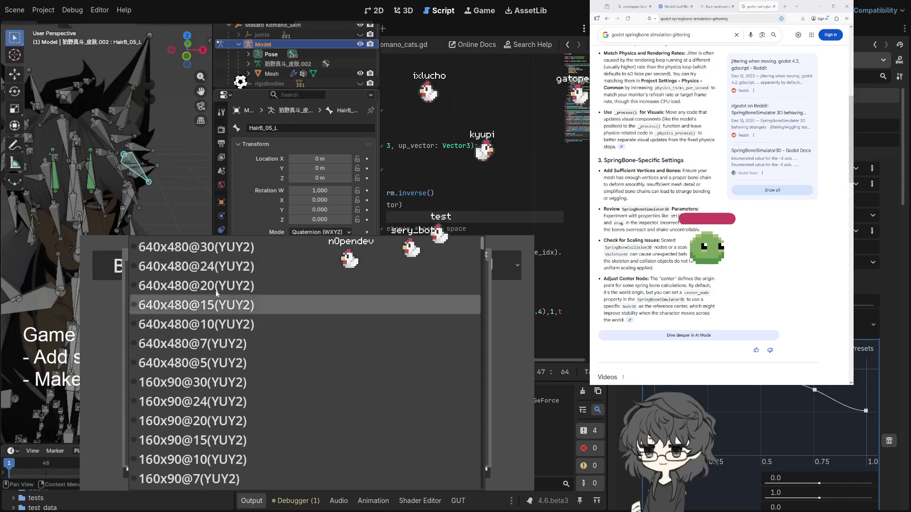
left_click(235, 266)
left_click(235, 453)
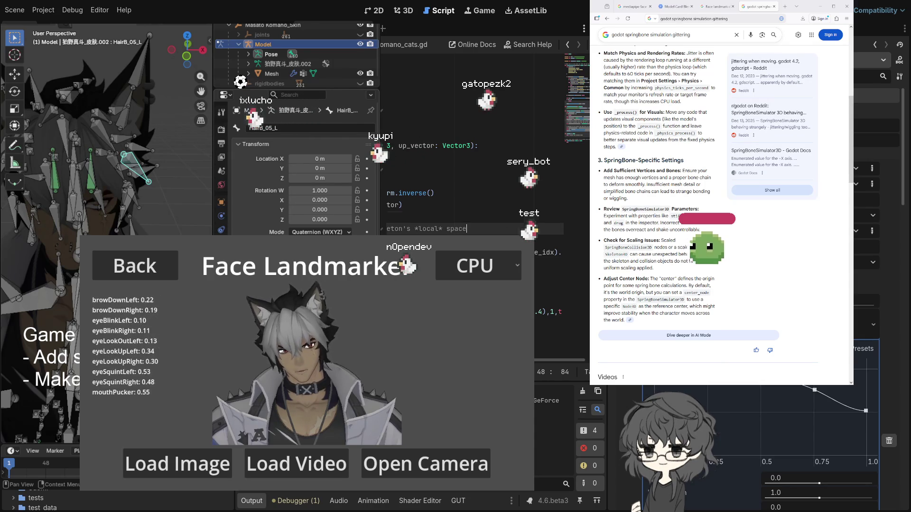
Switch the editor to the 3D scene and select a node in the viewport for the Inspector
scroll(475, 157, "left", 5)
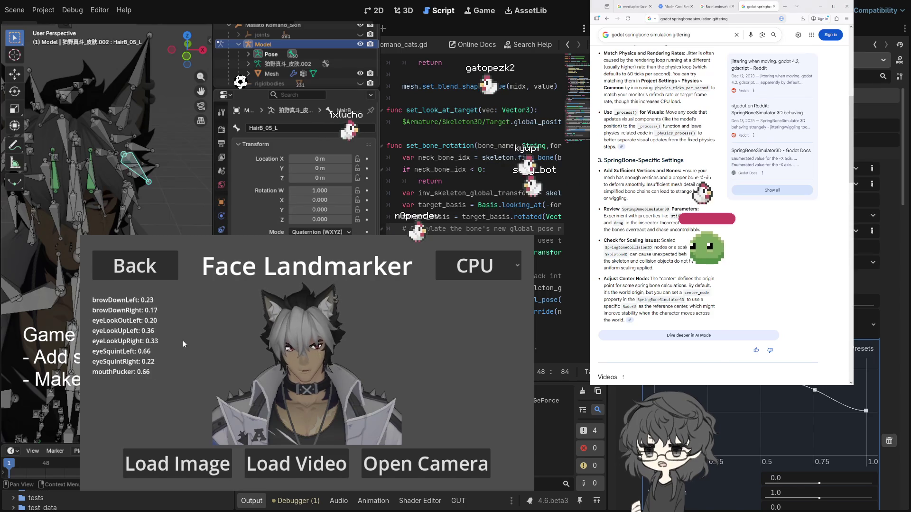
left_click(404, 14)
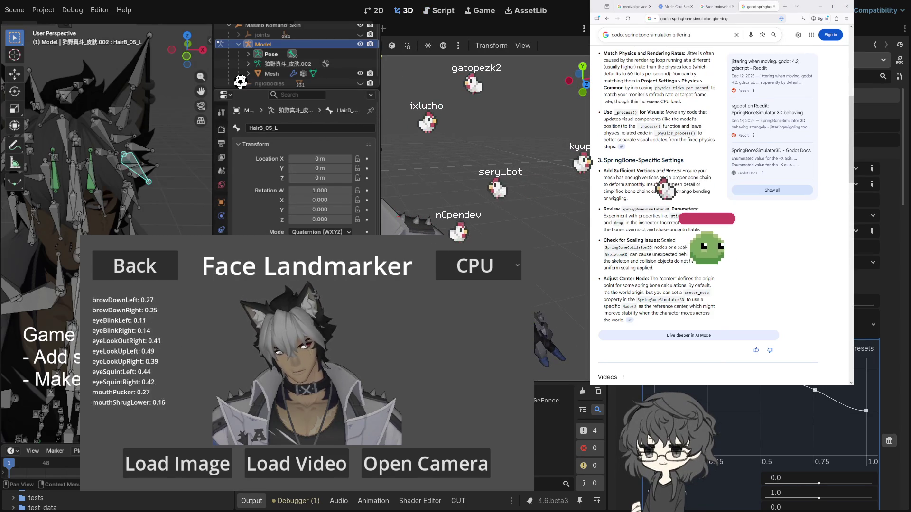
left_click(481, 54)
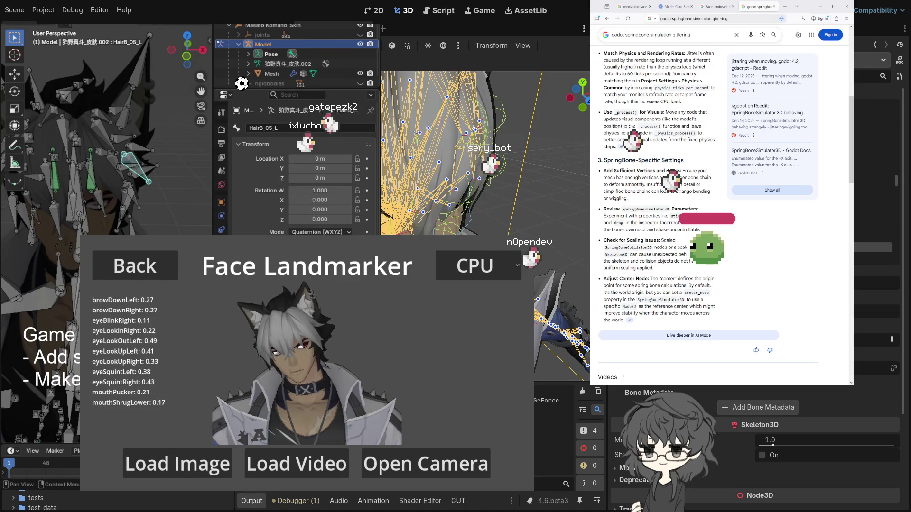
Zoom the viewports onto the hair bones and bring up the demo's Select Camera dialog
scroll(459, 187, "up", 5)
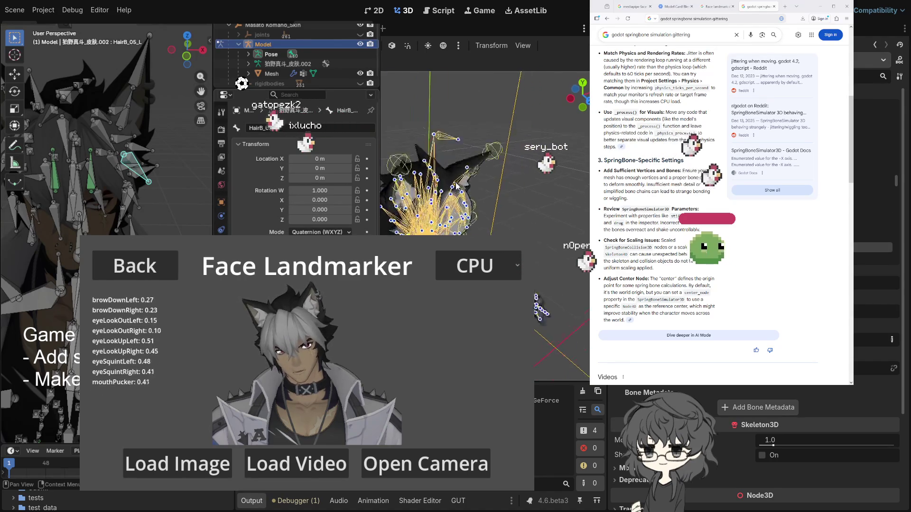
scroll(458, 186, "up", 3)
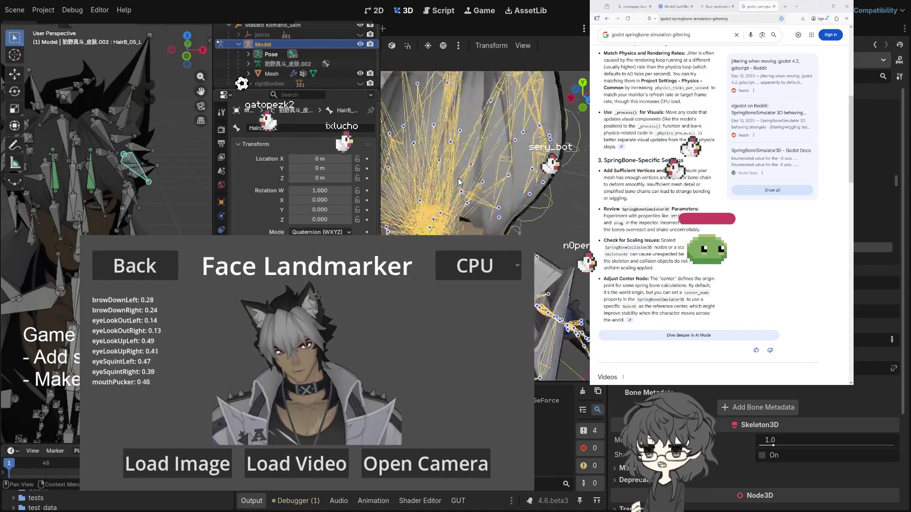
scroll(475, 185, "down", 3)
scroll(445, 180, "up", 2)
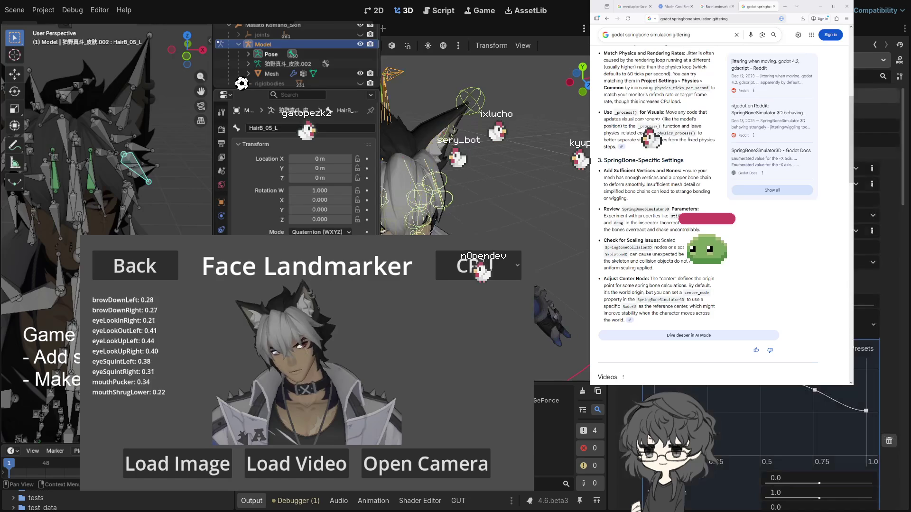
left_click(425, 463)
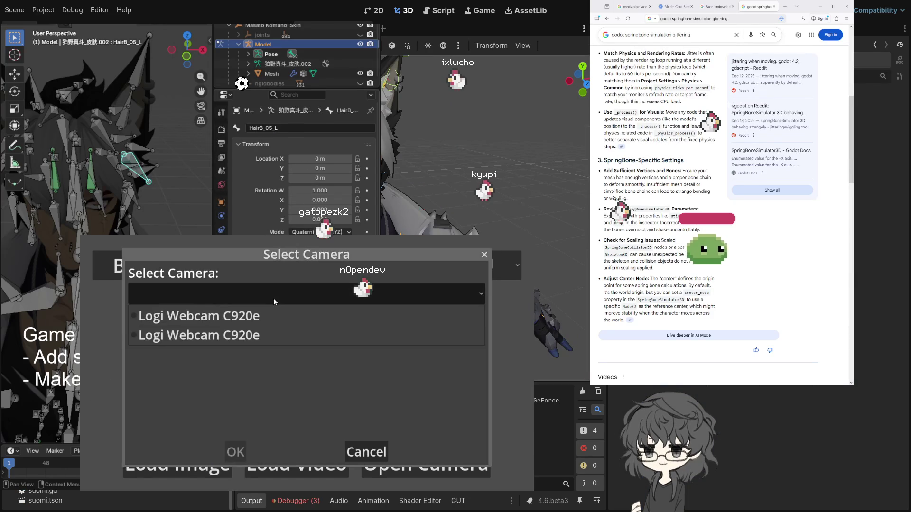
Resume tracking on the Logi Webcam C920e at 640x480@24(YUY2) and commit the inspector property edit
left_click(221, 318)
left_click(258, 328)
left_click(235, 264)
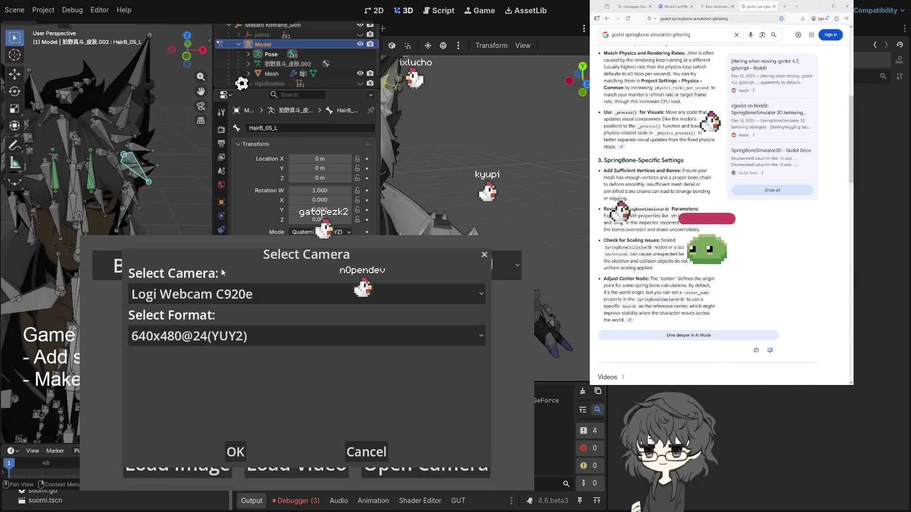
left_click(235, 452)
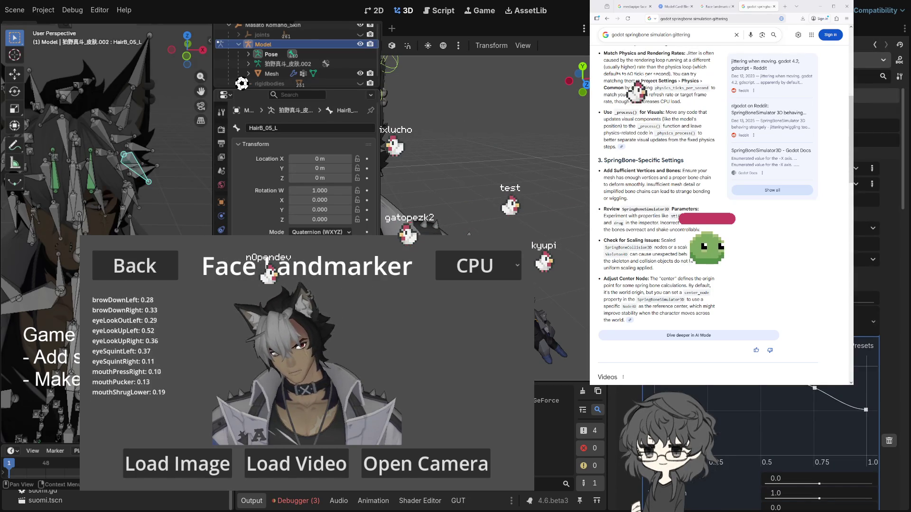
left_click(868, 185)
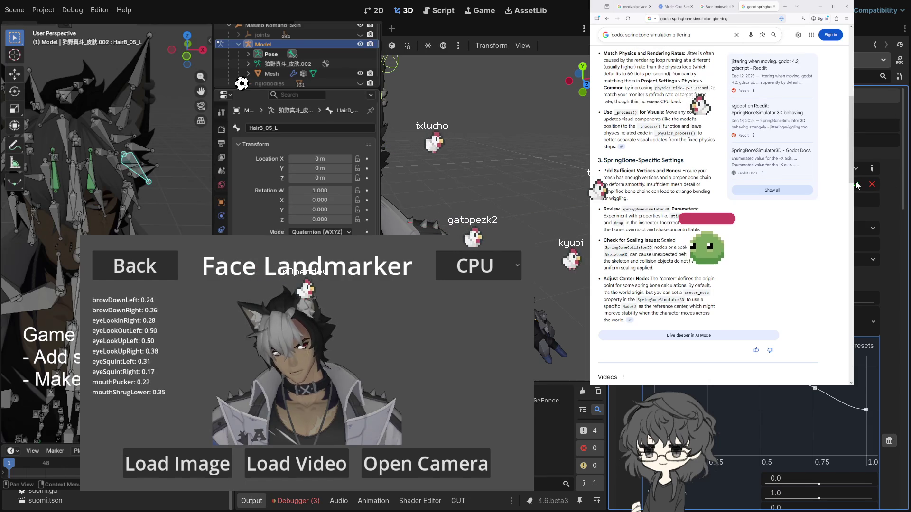
left_click(857, 185)
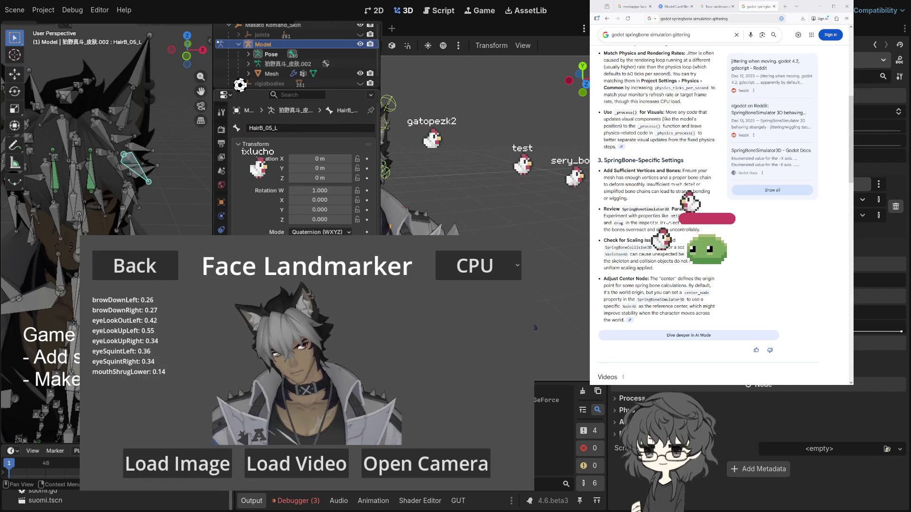
Edit two adjacent property values in the Inspector
left_click(879, 200)
left_click(878, 201)
left_click(878, 216)
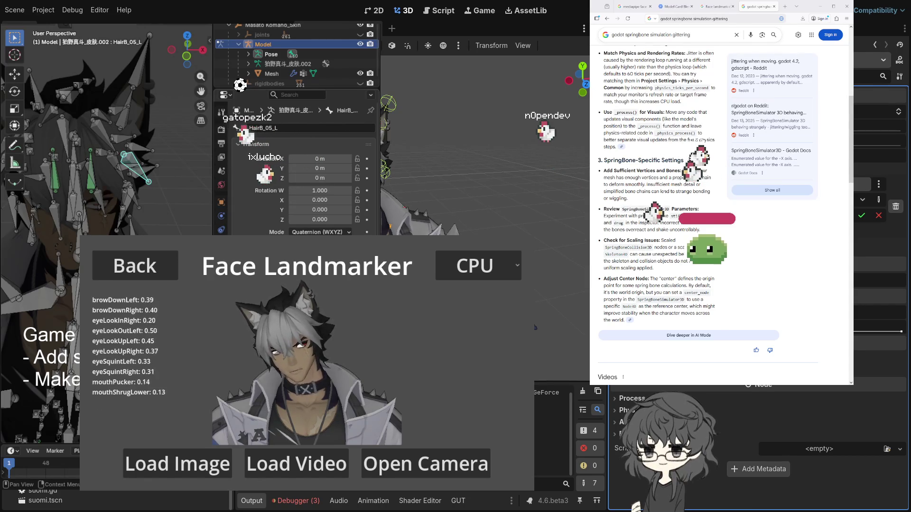
Check the debugger and output log, then switch to the Script editor with Ctrl+F3
left_click(283, 501)
left_click(252, 503)
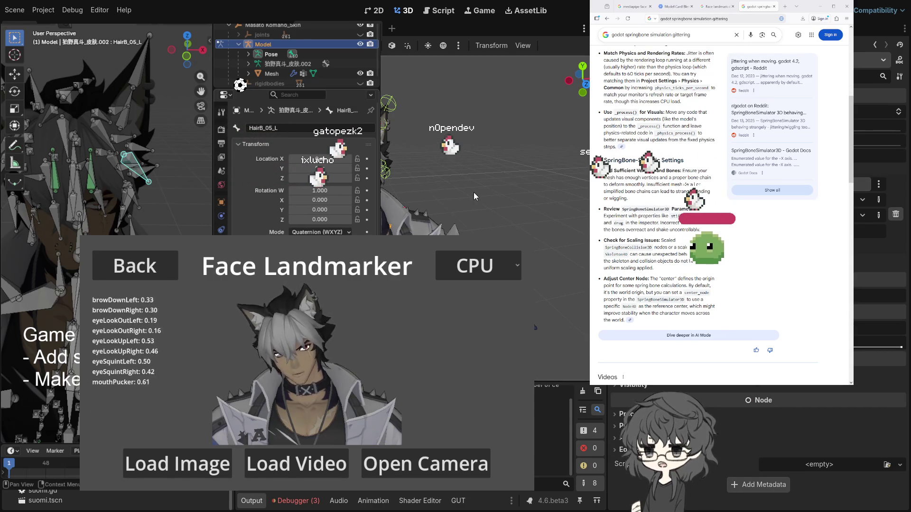
scroll(458, 187, "down", 3)
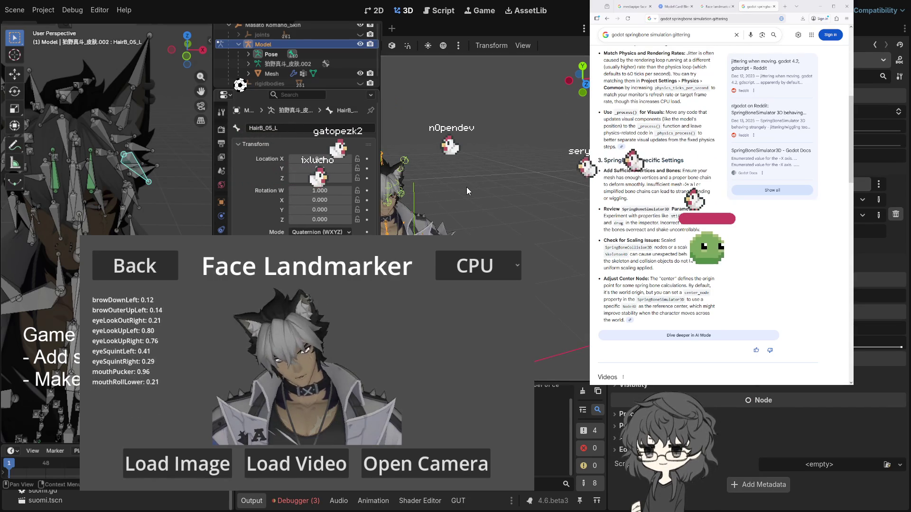
scroll(436, 181, "up", 2)
scroll(435, 169, "down", 2)
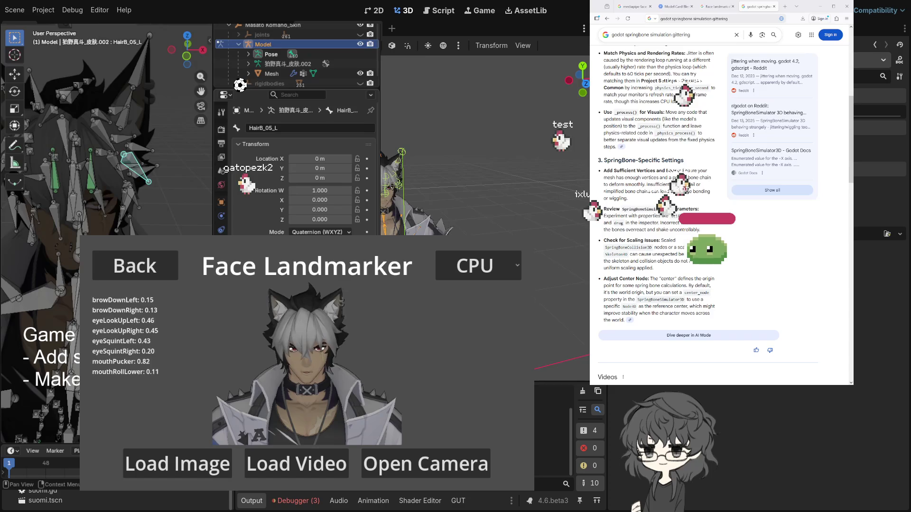
key("ctrl+F3")
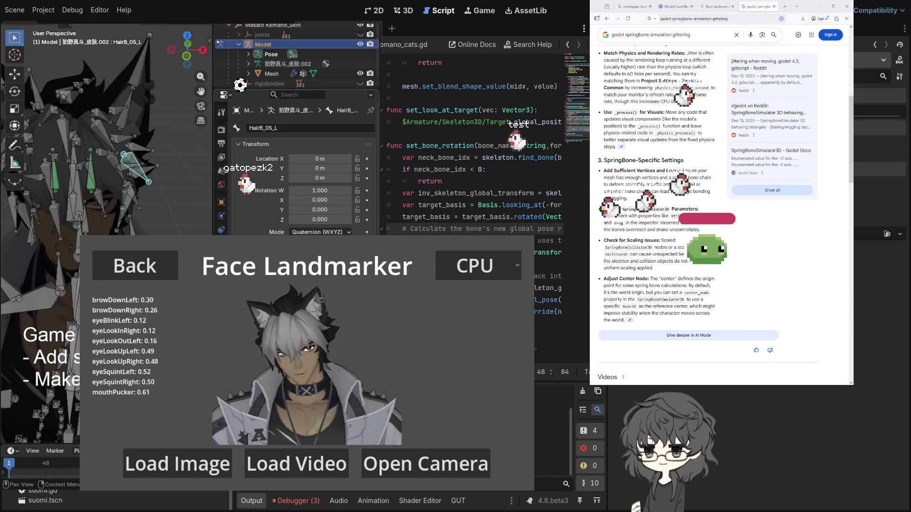
scroll(474, 190, "right", 5)
scroll(474, 189, "left", 5)
scroll(474, 190, "right", 2)
scroll(474, 190, "left", 3)
scroll(448, 234, "up", 1)
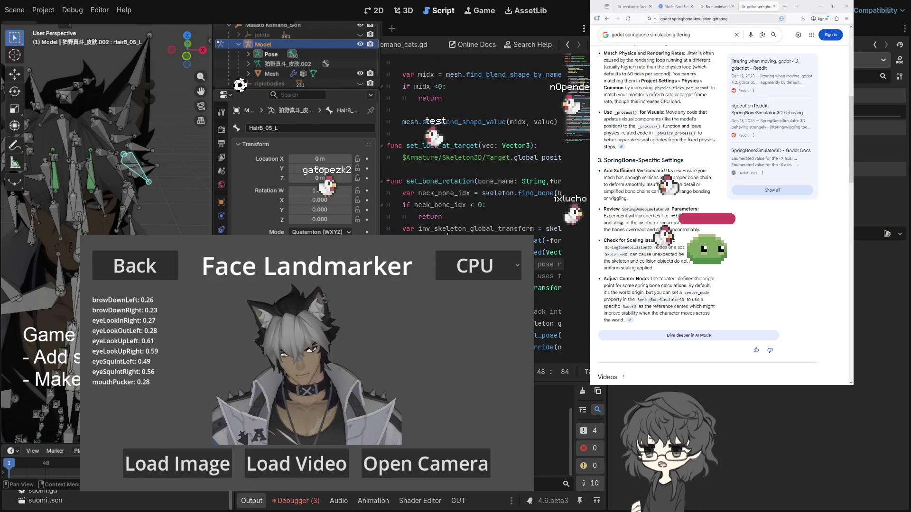
scroll(436, 231, "down", 1)
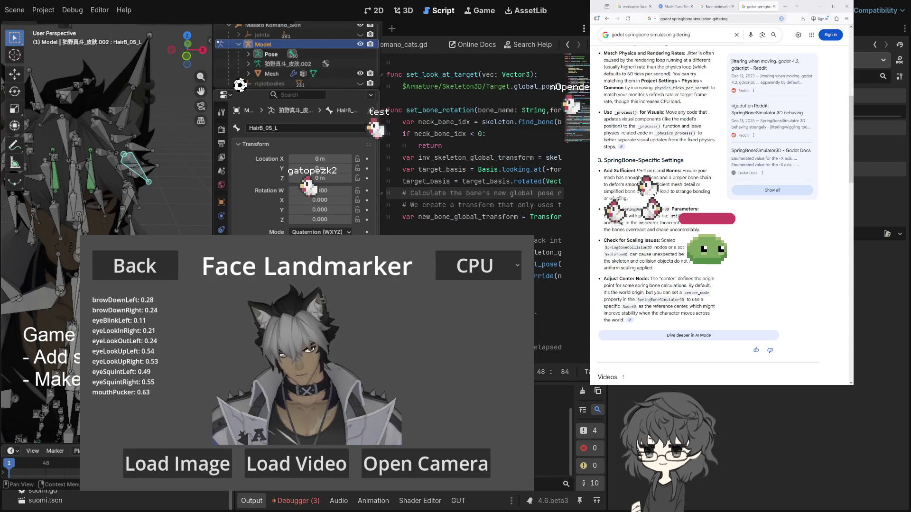
scroll(475, 142, "right", 1)
scroll(475, 142, "left", 2)
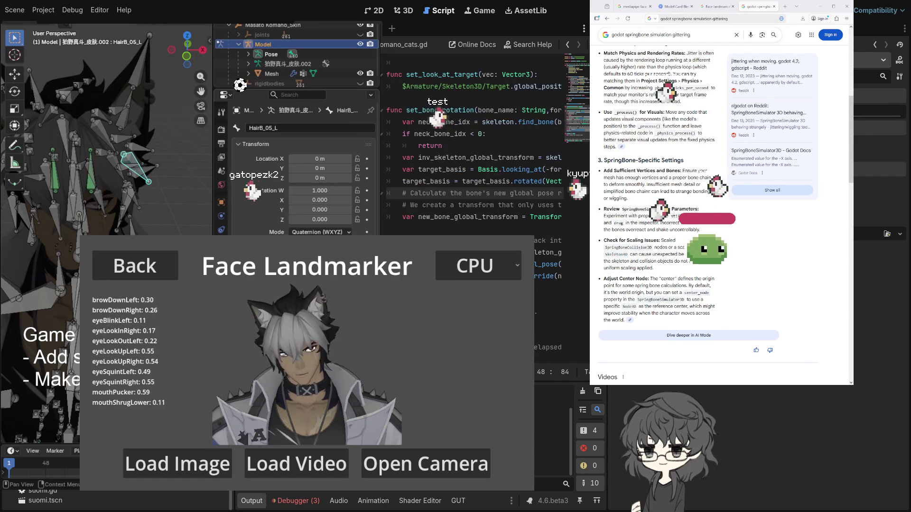
scroll(474, 142, "left", 4)
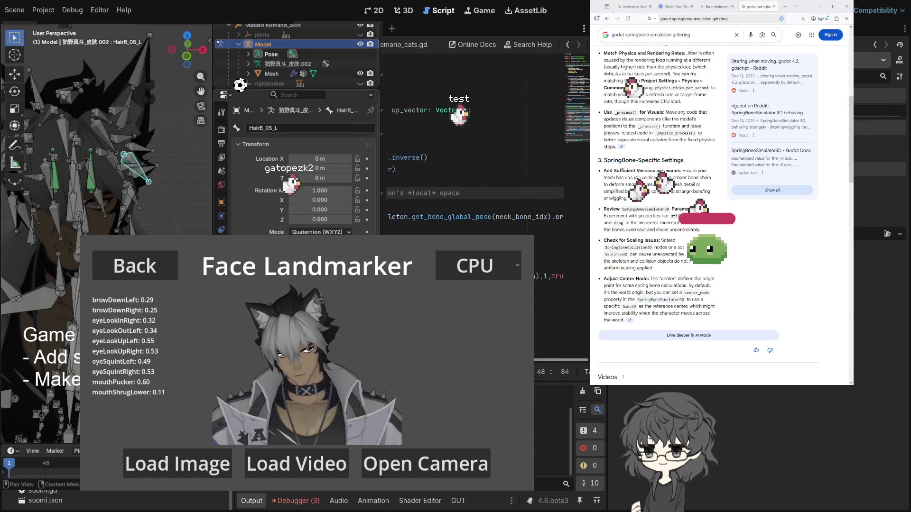
scroll(474, 142, "left", 2)
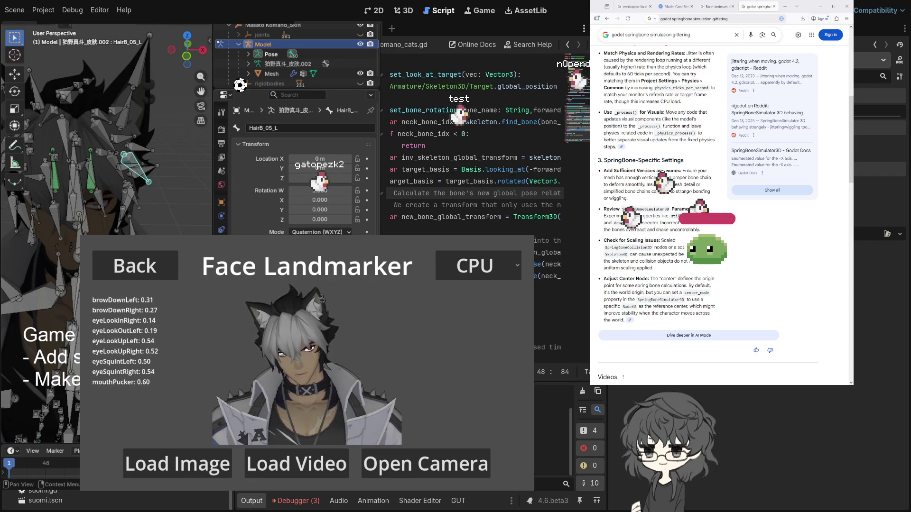
scroll(474, 143, "right", 2)
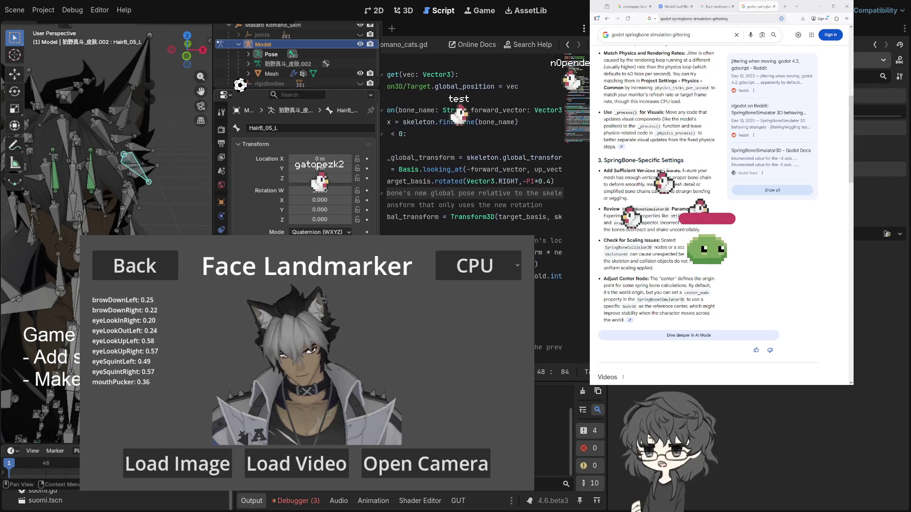
scroll(474, 142, "right", 4)
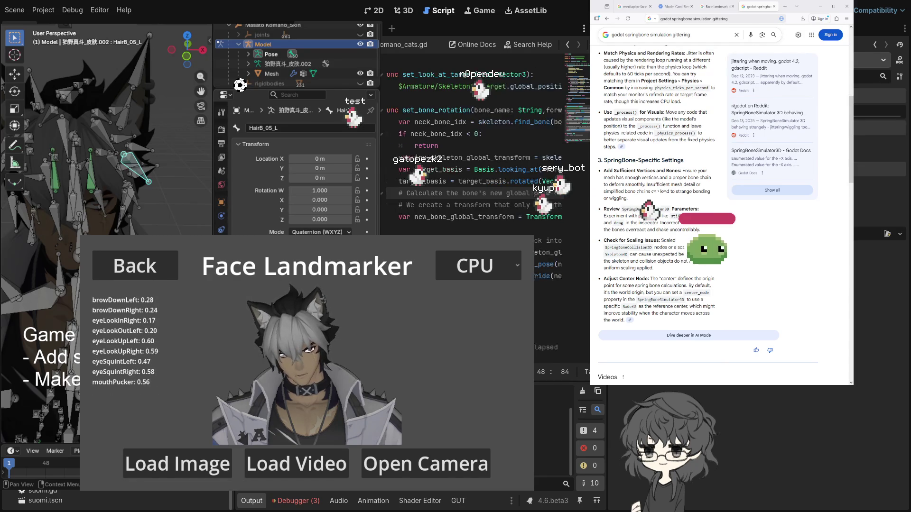
scroll(474, 142, "left", 3)
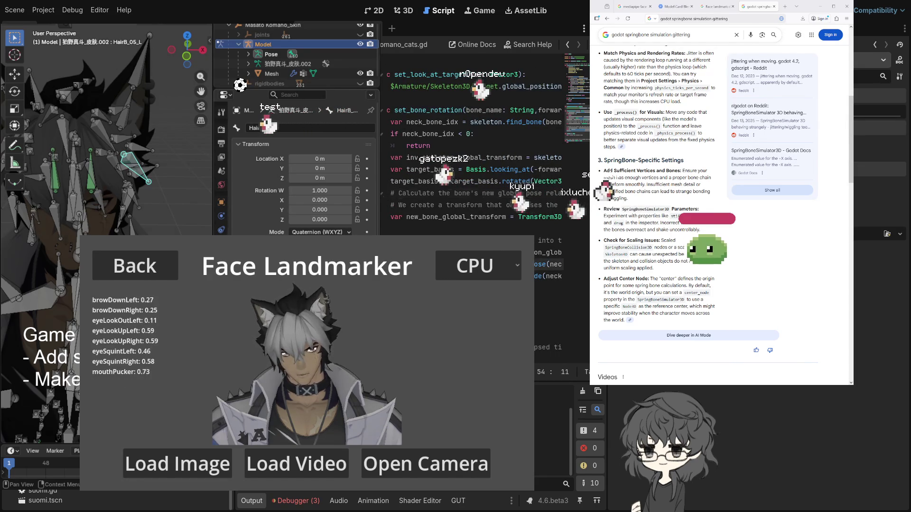
scroll(474, 142, "right", 3)
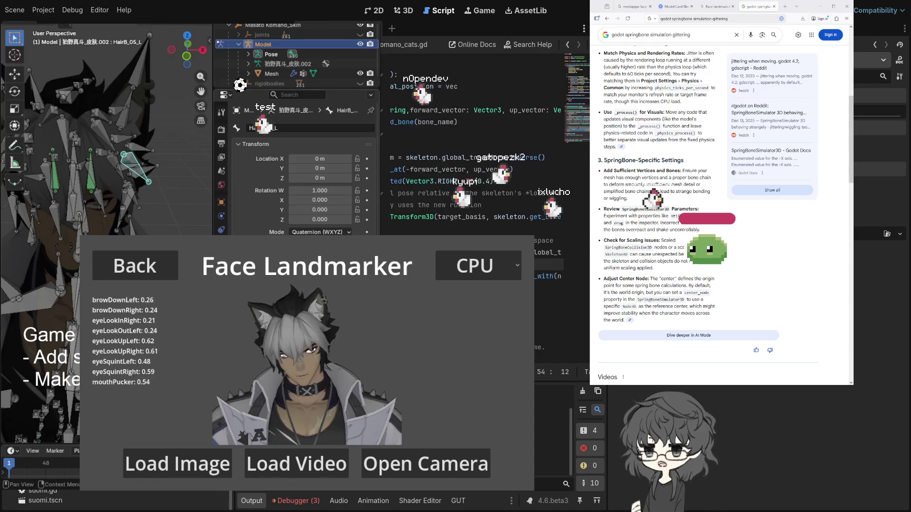